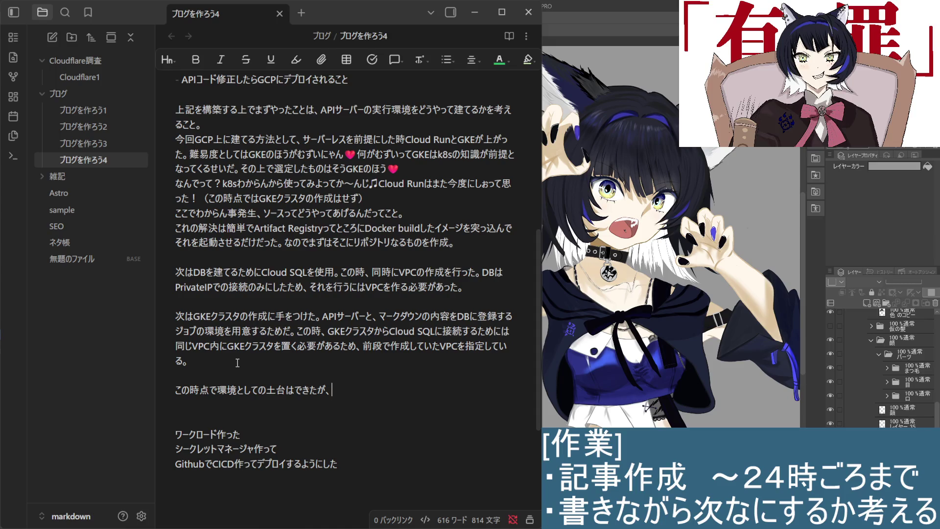
Step: Type 接続ができていない状態になっているため after the environment-foundation sentence
{"action": "type", "text": "せつ"}
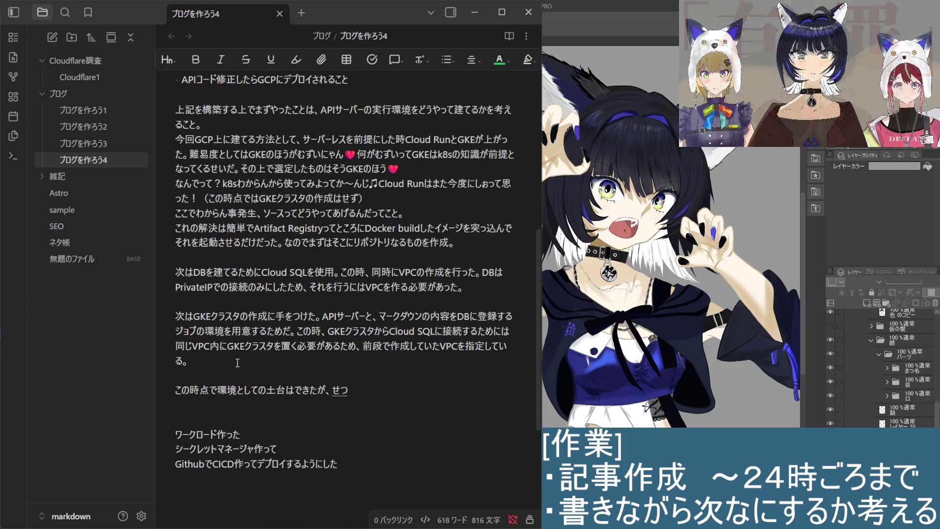
{"action": "type", "text": "ぞくが"}
{"action": "key", "text": "space"}
{"action": "key", "text": "Return"}
{"action": "type", "text": "できていないじょうたい"}
{"action": "key", "text": "space"}
{"action": "key", "text": "Return"}
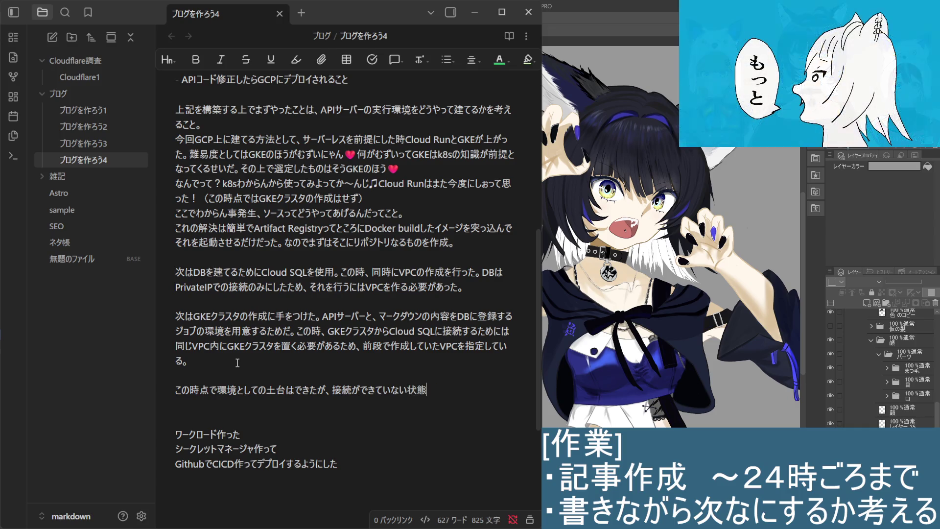
{"action": "type", "text": "になっているため"}
{"action": "key", "text": "Return"}
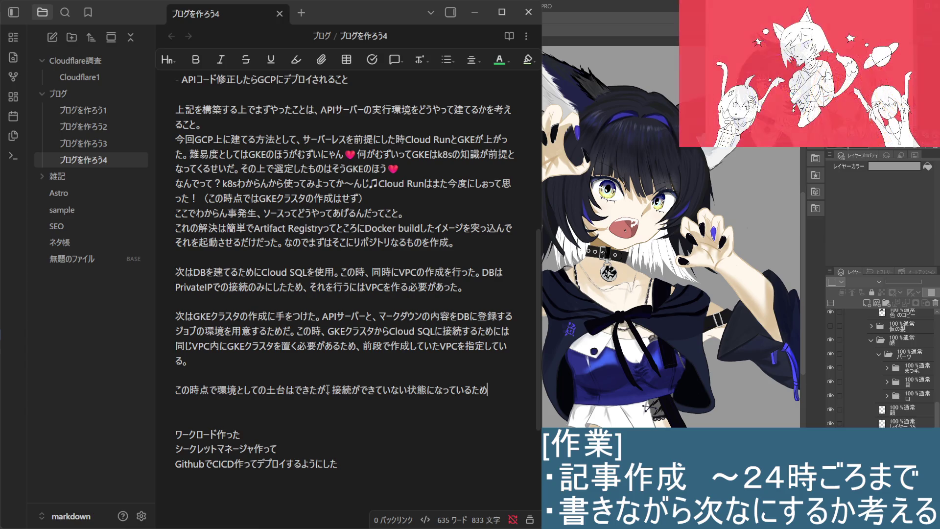
Step: Drop the trailing つなげるためにも so the sentence ends なっている。
{"action": "type", "text": "つなげ"}
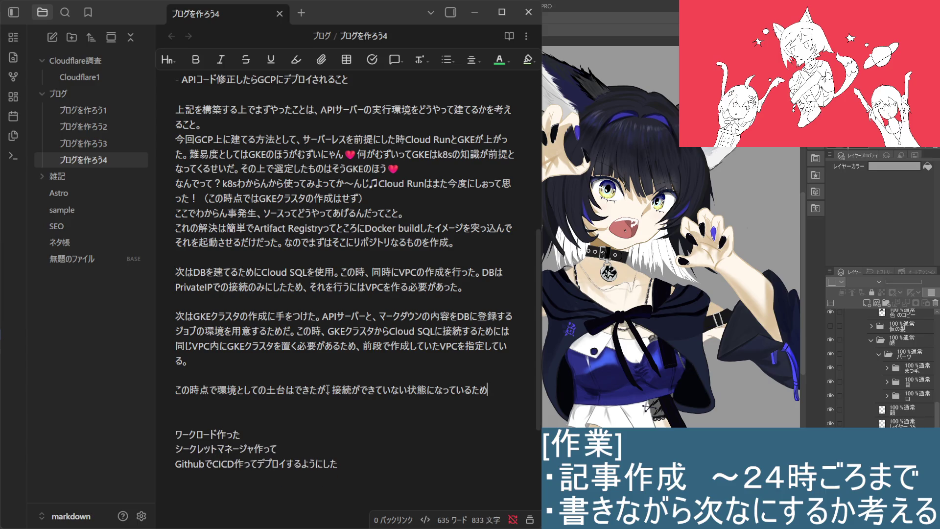
{"action": "type", "text": "る"}
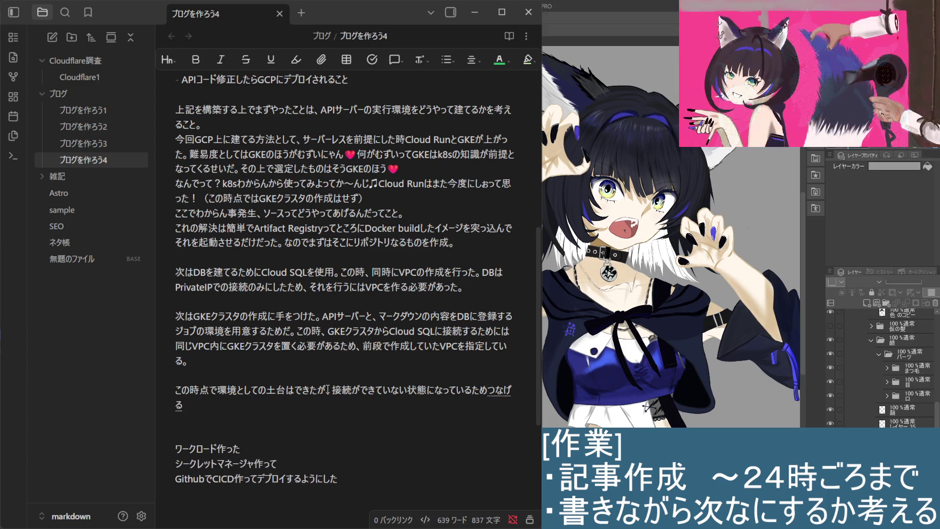
{"action": "key", "text": "BackSpace"}
{"action": "key", "text": "BackSpace"}
{"action": "key", "text": "BackSpace"}
{"action": "type", "text": "なげるたmめにも"}
{"action": "key", "text": "Return"}
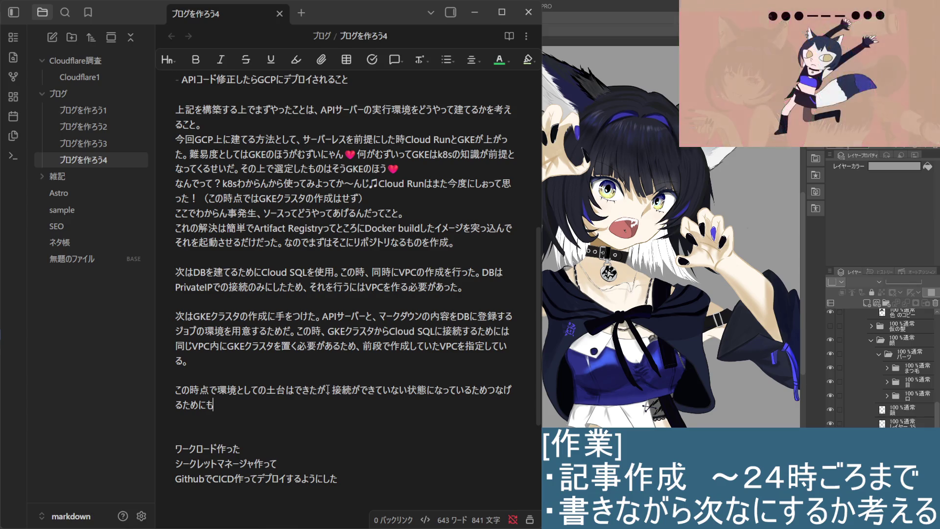
{"action": "key", "text": "BackSpace"}
{"action": "key", "text": "BackSpace"}
{"action": "key", "text": "BackSpace"}
{"action": "key", "text": "BackSpace"}
{"action": "key", "text": "BackSpace"}
{"action": "key", "text": "BackSpace"}
{"action": "key", "text": "BackSpace"}
{"action": "key", "text": "BackSpace"}
{"action": "key", "text": "BackSpace"}
{"action": "type", "text": "。¥"}
{"action": "key", "text": "BackSpace"}
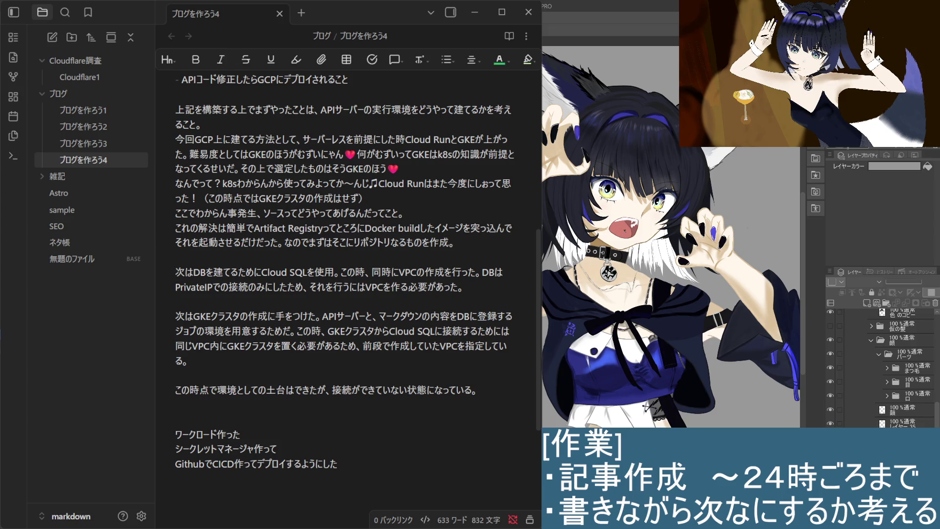
{"action": "left_click", "coordinate": [392, 432]}
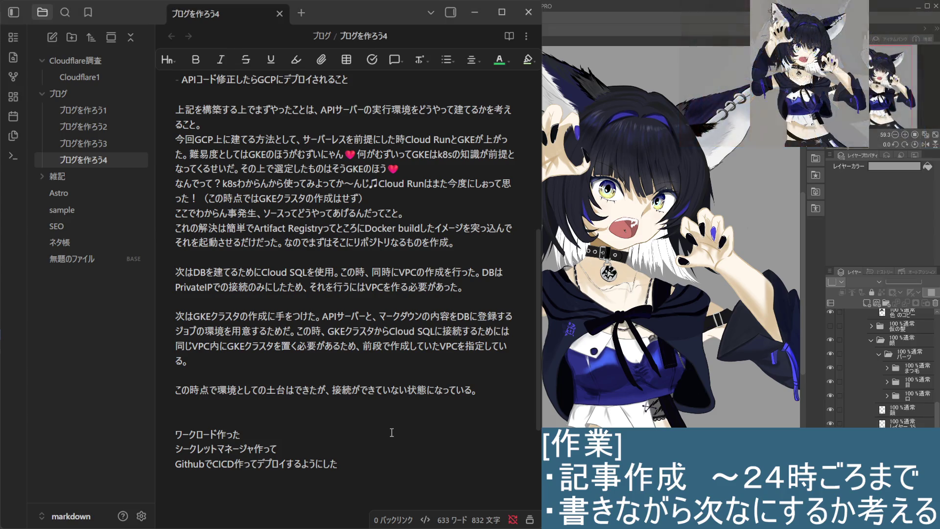
{"action": "key", "text": "Down"}
{"action": "key", "text": "Down"}
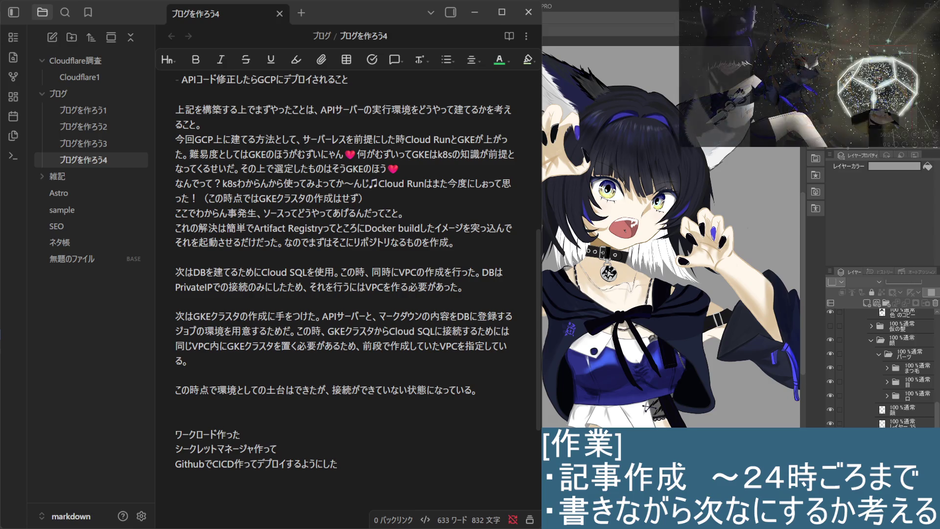
{"action": "left_click", "coordinate": [268, 71]}
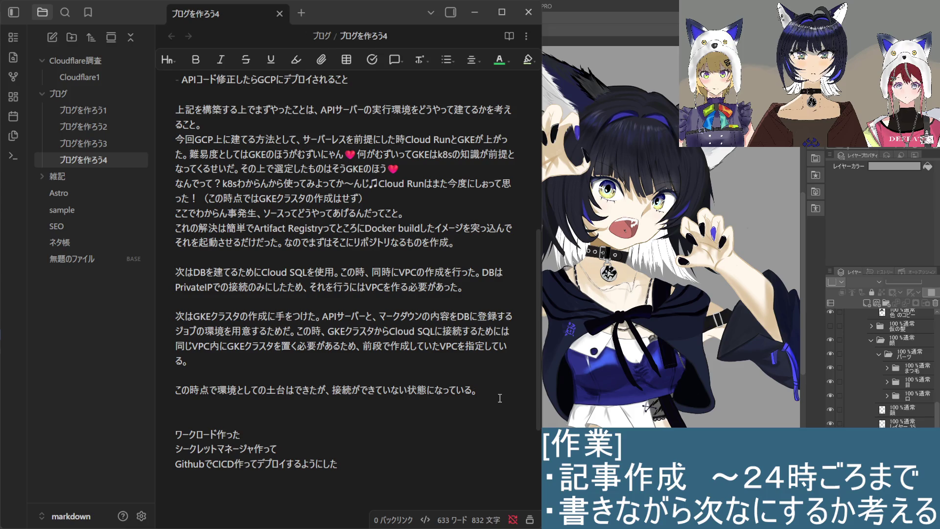
Step: Start a new sentence with なのでそれぞれを right after なっている。
{"action": "type", "text": "なので"}
{"action": "type", "text": "そ"}
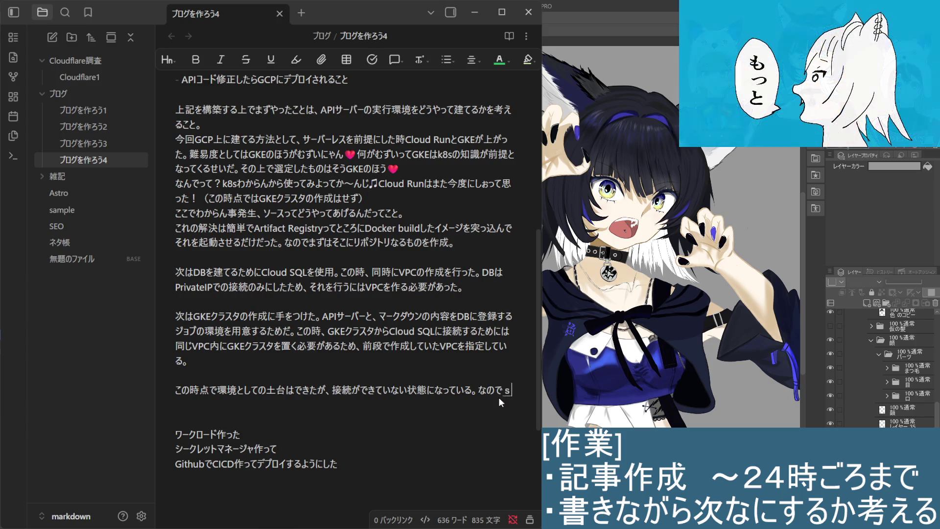
{"action": "type", "text": "れw"}
{"action": "key", "text": "BackSpace"}
{"action": "type", "text": "zorewo"}
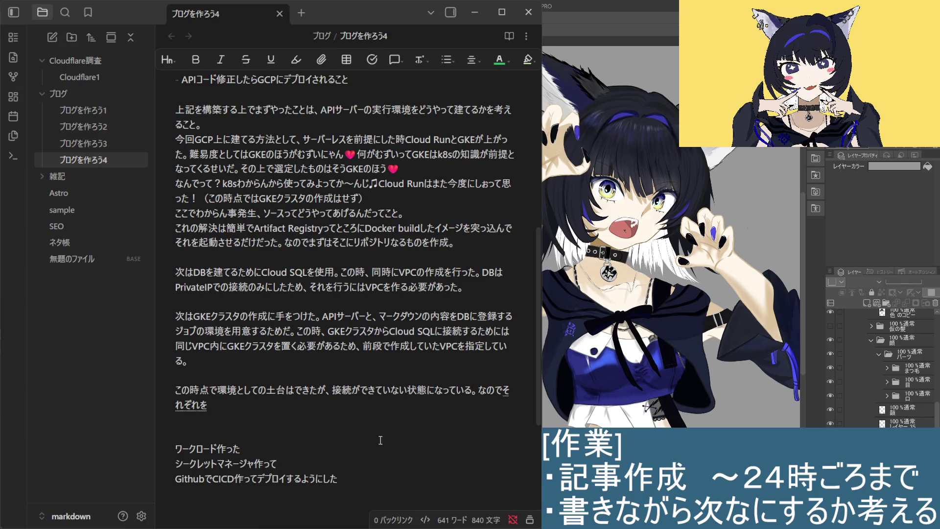
{"action": "key", "text": "Return"}
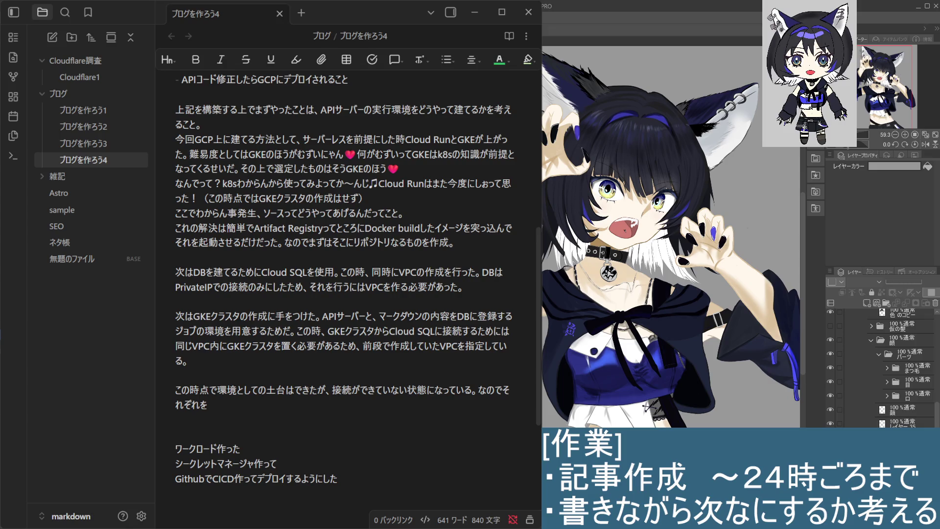
Step: Continue the unfinished sentence with つなげるためにまずはIAMの調整
{"action": "left_click", "coordinate": [333, 460]}
{"action": "left_click", "coordinate": [282, 403]}
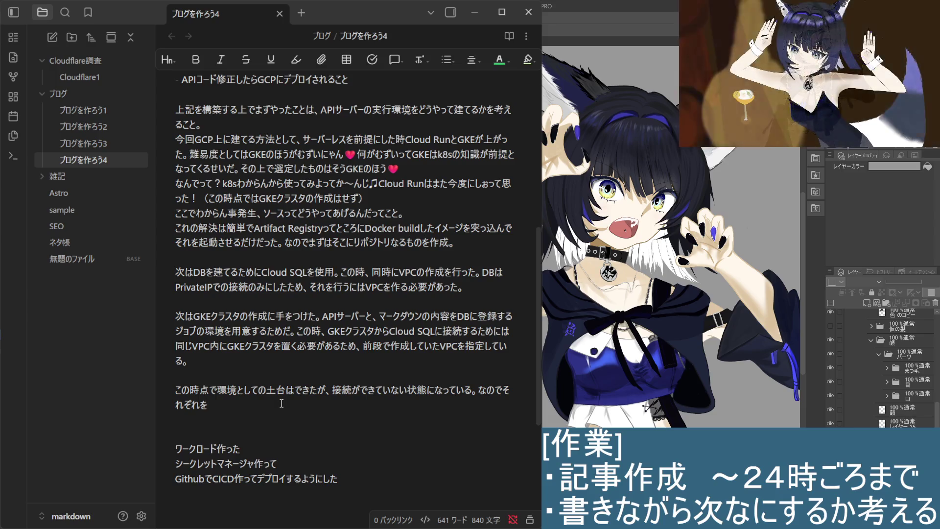
{"action": "type", "text": "つなげるために"}
{"action": "key", "text": "Return"}
{"action": "type", "text": "まずは"}
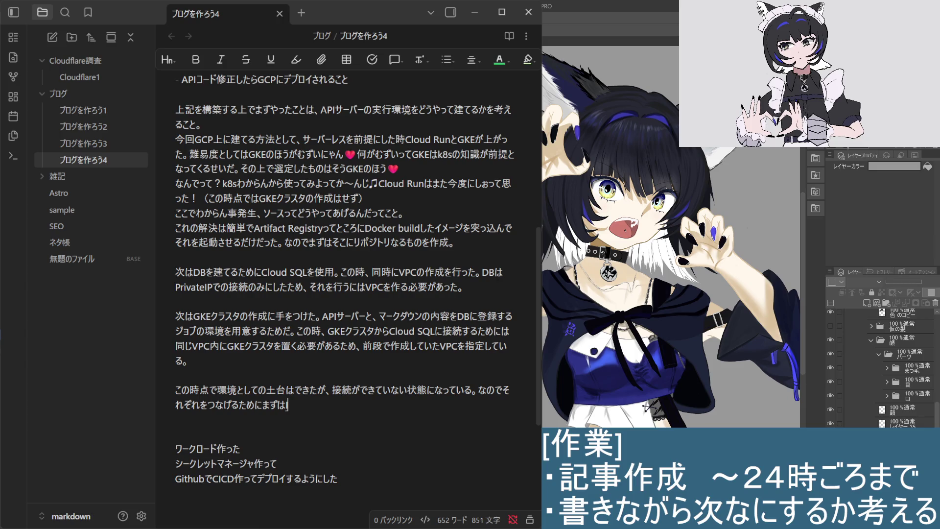
{"action": "type", "text": "IAM"}
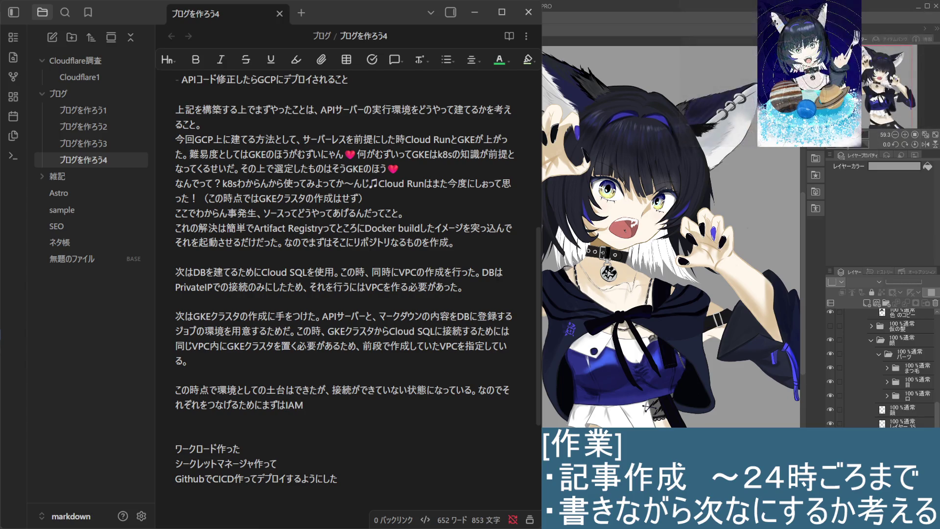
{"action": "type", "text": "の"}
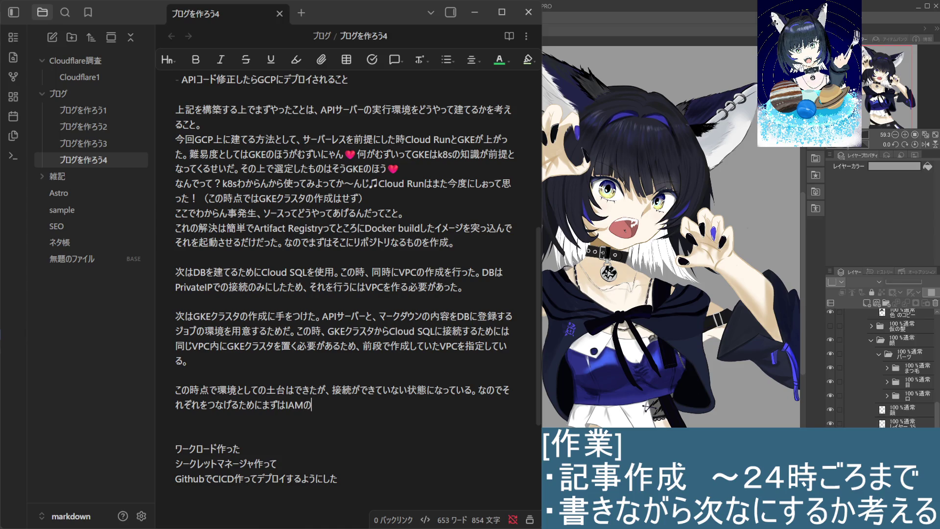
{"action": "type", "text": "ちょうせい"}
{"action": "key", "text": "space"}
{"action": "key", "text": "Return"}
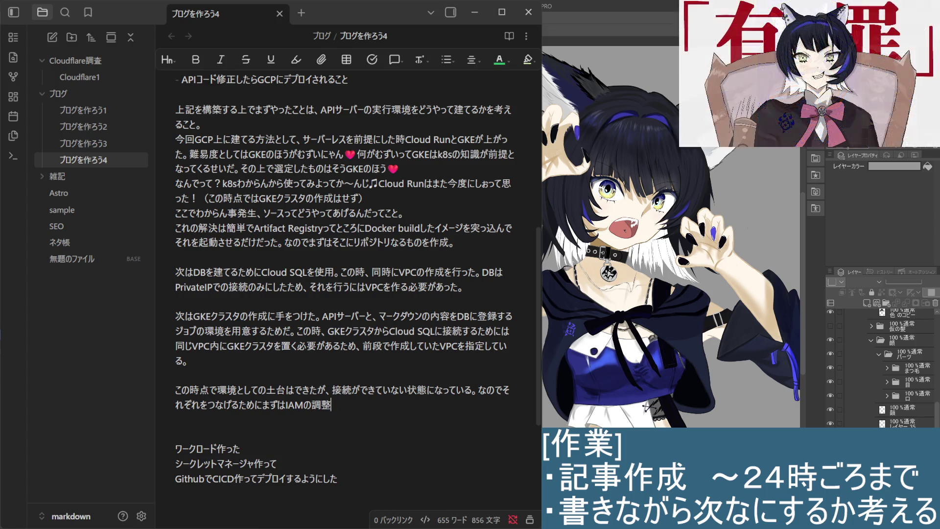
Step: Close the sentence with やWorkload Identityなどの作成をした気がする。
{"action": "type", "text": "や"}
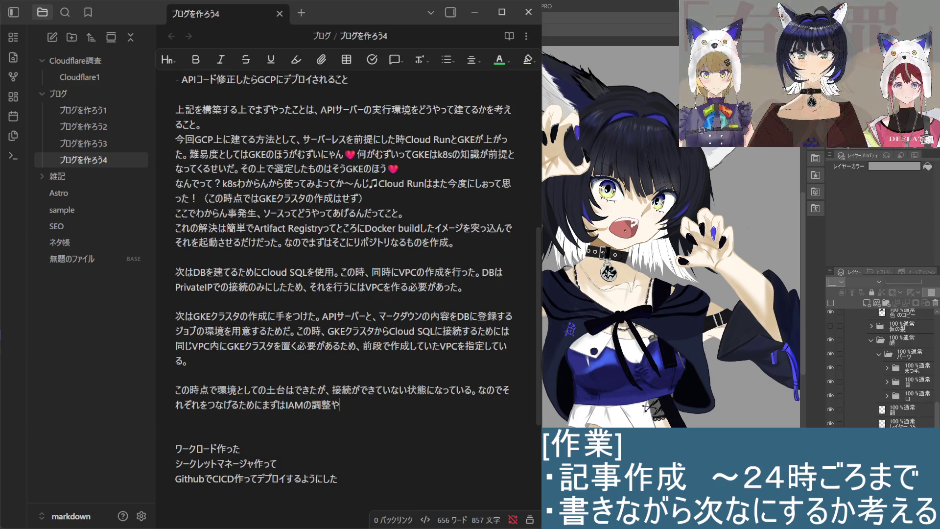
{"action": "type", "text": "work"}
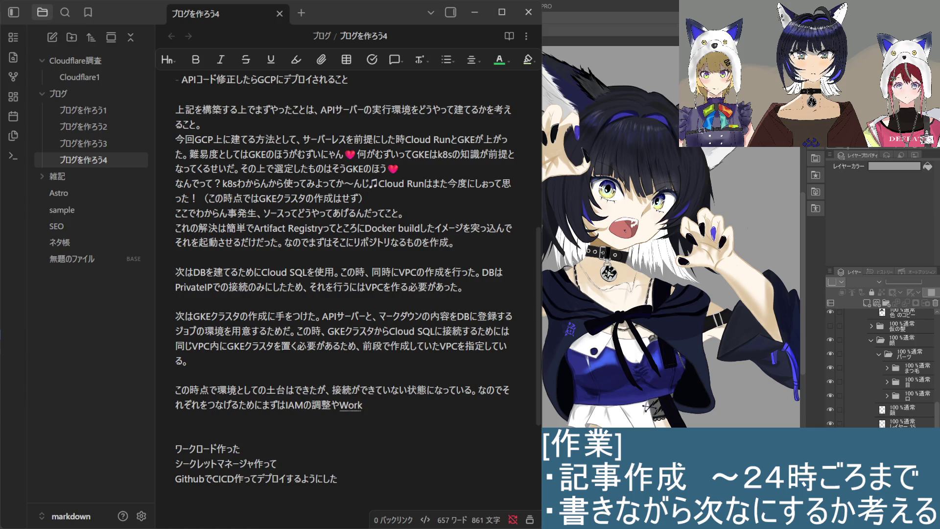
{"action": "type", "text": "load Identity"}
{"action": "key", "text": "Return"}
{"action": "type", "text": "nadono"}
{"action": "key", "text": "Return"}
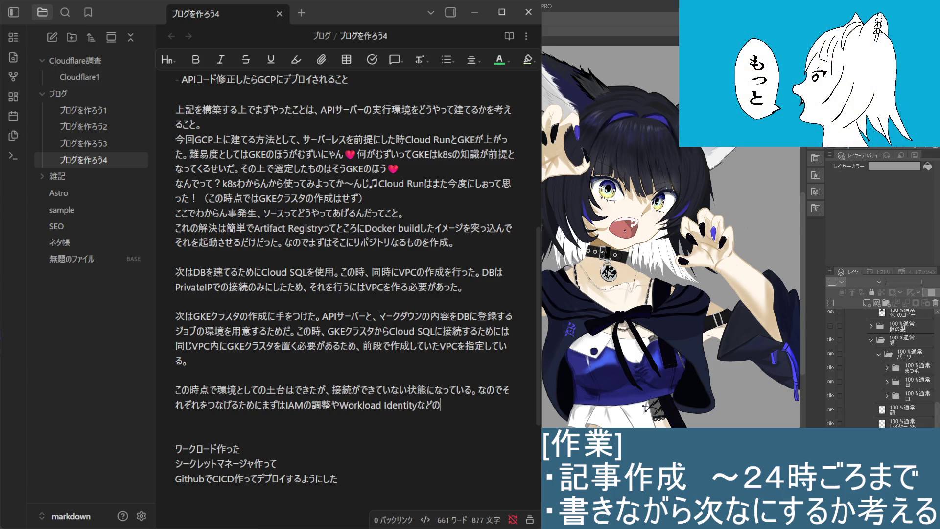
{"action": "type", "text": "sakusei"}
{"action": "key", "text": "space"}
{"action": "type", "text": "wo"}
{"action": "key", "text": "BackSpace"}
{"action": "type", "text": "woshitakigasuru."}
{"action": "key", "text": "space"}
{"action": "key", "text": "Return"}
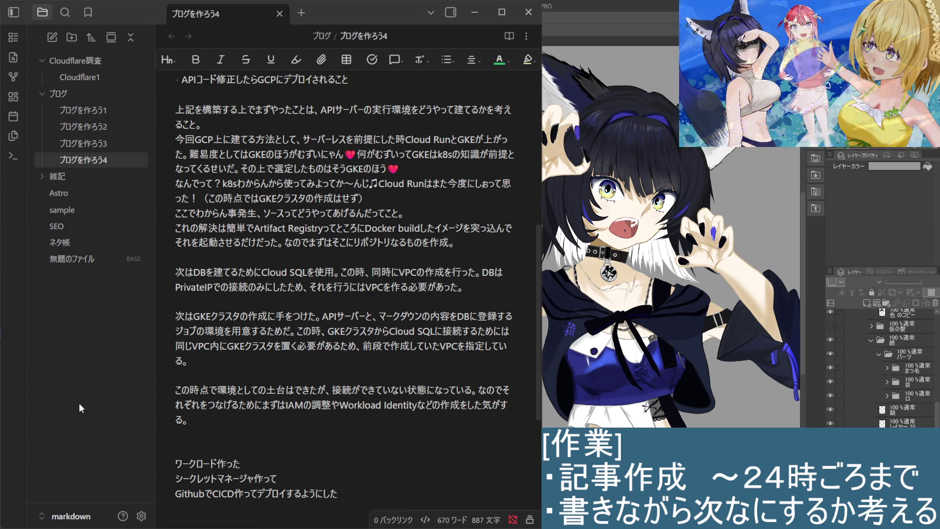
Step: Replace the ending 作成をした気がする。 with 作成をして、
{"action": "triple_click", "coordinate": [248, 425]}
{"action": "left_click", "coordinate": [259, 430]}
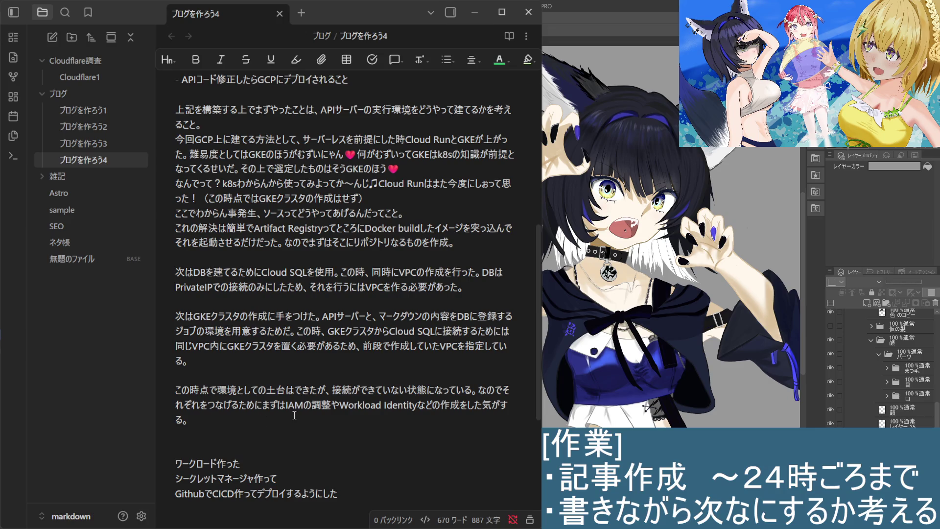
{"action": "left_click", "coordinate": [422, 423]}
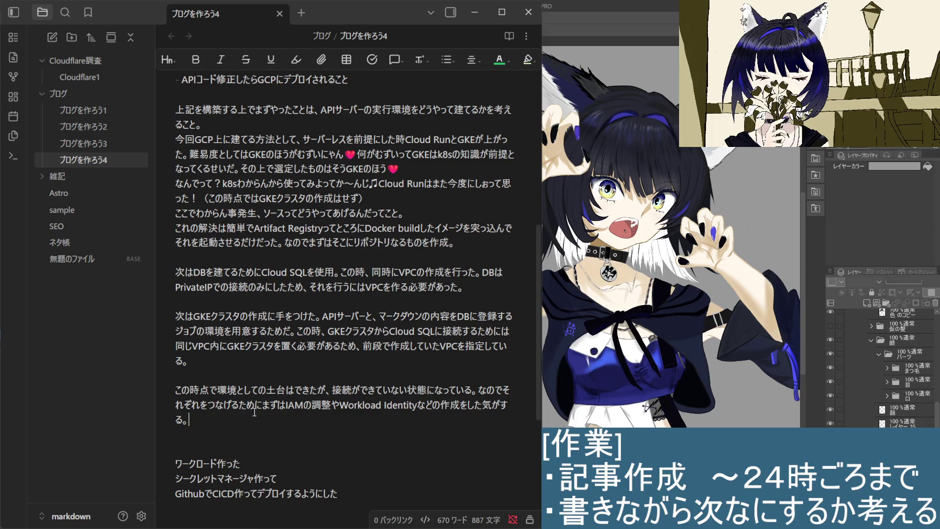
{"action": "key", "text": "BackSpace"}
{"action": "key", "text": "BackSpace"}
{"action": "key", "text": "BackSpace"}
{"action": "key", "text": "BackSpace"}
{"action": "key", "text": "BackSpace"}
{"action": "key", "text": "BackSpace"}
{"action": "key", "text": "BackSpace"}
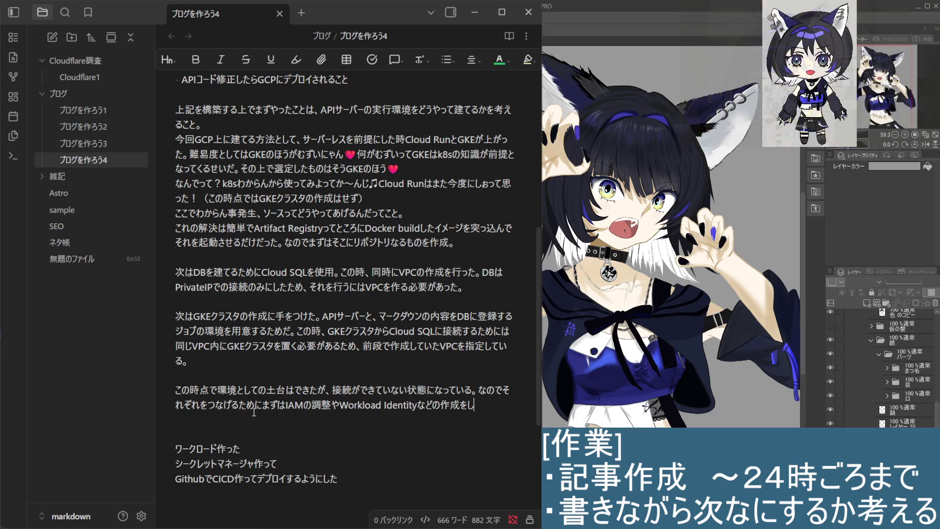
{"action": "key", "text": "BackSpace"}
{"action": "type", "text": "を"}
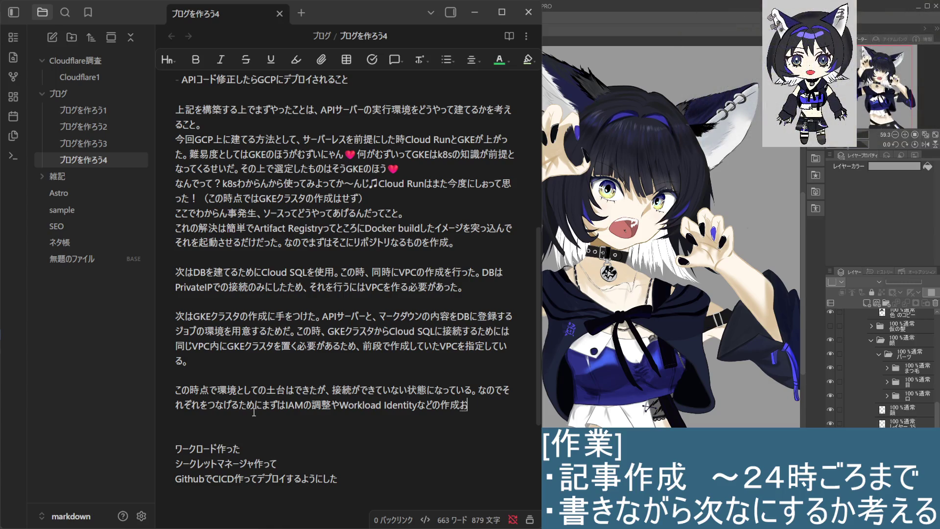
{"action": "key", "text": "BackSpace"}
{"action": "type", "text": "をして、"}
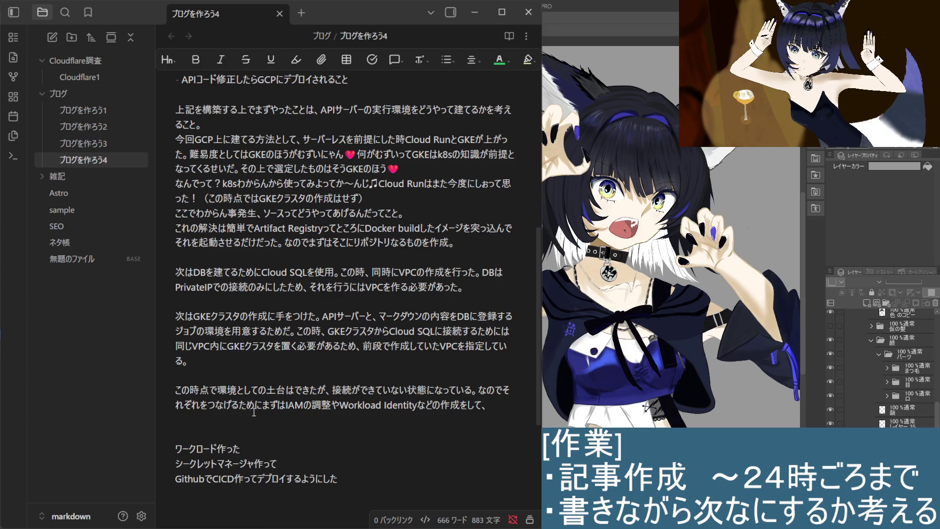
Step: Insert それぞれの before 接続 on the previous line
{"action": "key", "text": "Up"}
{"action": "key", "text": "Left"}
{"action": "key", "text": "Left"}
{"action": "key", "text": "Left"}
{"action": "key", "text": "Left"}
{"action": "key", "text": "Left"}
{"action": "key", "text": "Left"}
{"action": "type", "text": "それぞれの"}
{"action": "key", "text": "Return"}
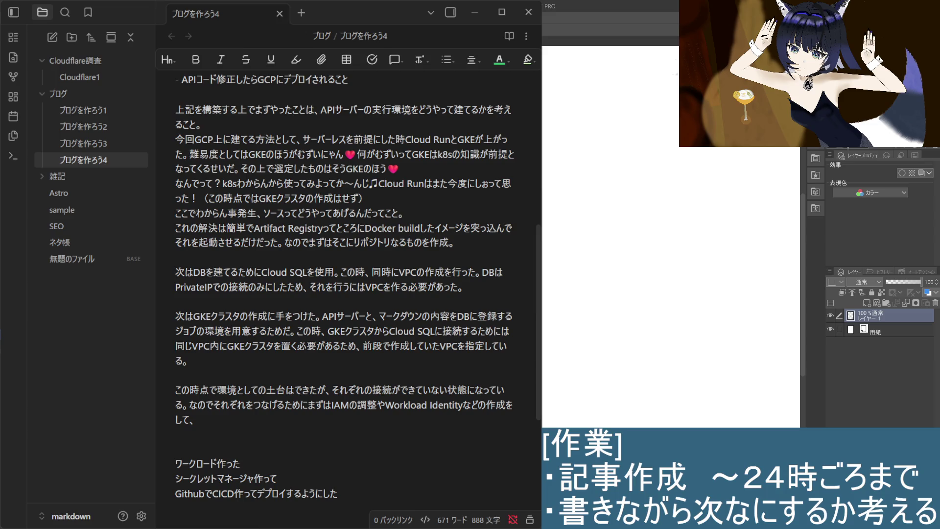
Step: Handwrite a boxed Android label and a second box labelled PC below it
{"action": "left_click_drag", "start_coordinate": [663, 100], "coordinate": [674, 84]}
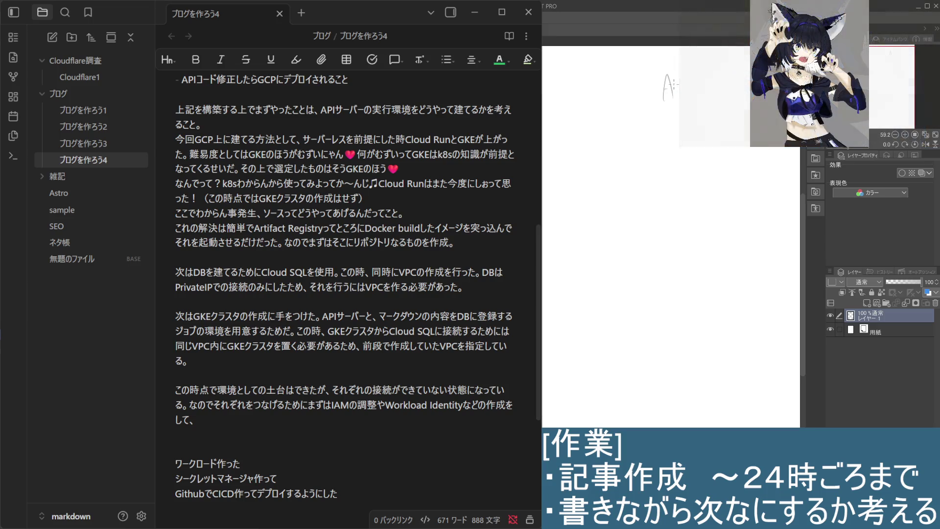
{"action": "key", "text": "ctrl+z"}
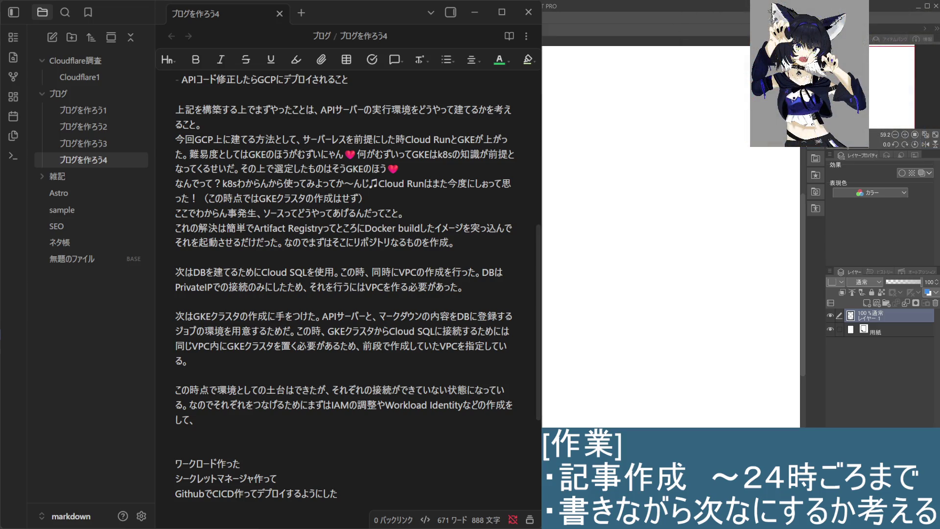
{"action": "mouse_move", "coordinate": [656, 101]}
{"action": "left_mouse_down"}
{"action": "mouse_move", "coordinate": [697, 91]}
{"action": "mouse_move", "coordinate": [692, 100]}
{"action": "left_mouse_up"}
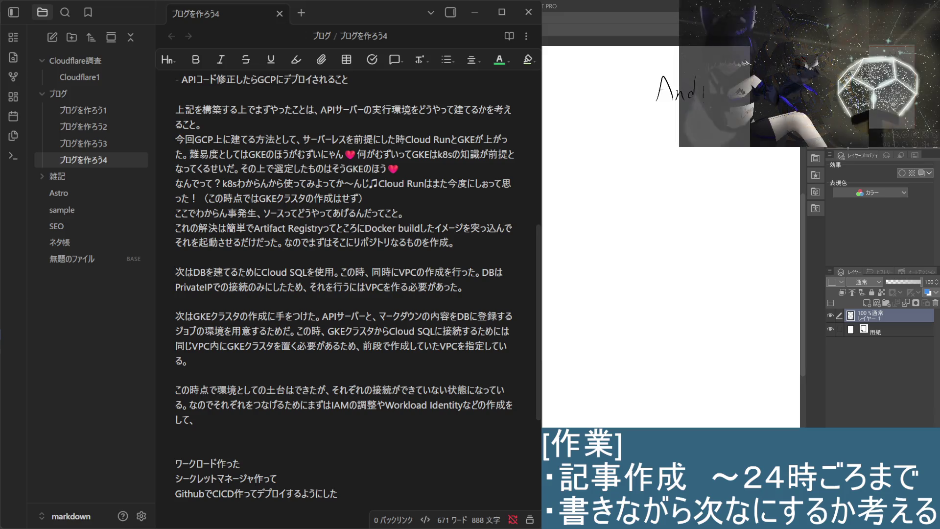
{"action": "mouse_move", "coordinate": [646, 63]}
{"action": "left_mouse_down"}
{"action": "mouse_move", "coordinate": [648, 107]}
{"action": "mouse_move", "coordinate": [679, 61]}
{"action": "left_mouse_up"}
{"action": "left_click_drag", "start_coordinate": [638, 116], "coordinate": [679, 112]}
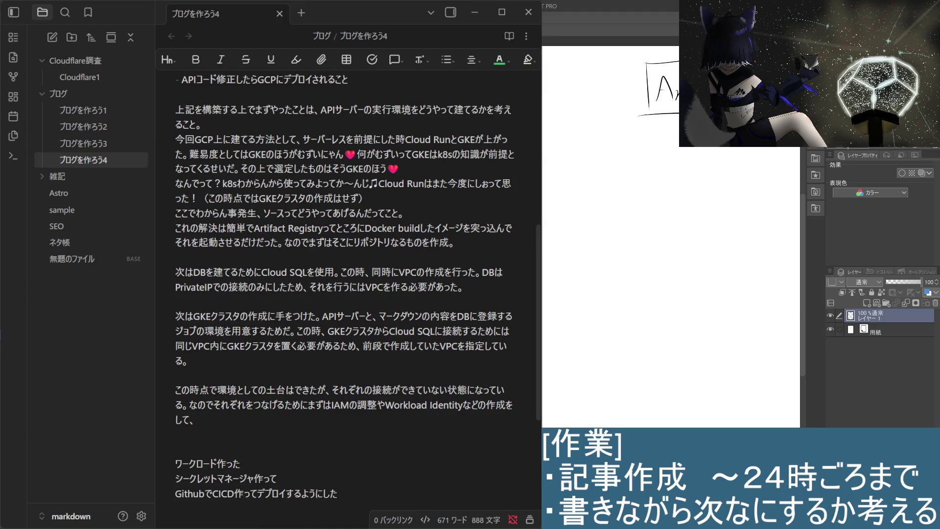
{"action": "mouse_move", "coordinate": [635, 223]}
{"action": "left_mouse_down"}
{"action": "mouse_move", "coordinate": [637, 277]}
{"action": "mouse_move", "coordinate": [744, 218]}
{"action": "mouse_move", "coordinate": [769, 305]}
{"action": "left_mouse_up"}
{"action": "left_click_drag", "start_coordinate": [635, 287], "coordinate": [775, 296]}
{"action": "left_click_drag", "start_coordinate": [662, 241], "coordinate": [667, 288]}
{"action": "left_click_drag", "start_coordinate": [736, 253], "coordinate": [731, 281]}
Step: Draw a labelled third box below PC and arrows linking the boxes
{"action": "left_click_drag", "start_coordinate": [646, 387], "coordinate": [639, 428]}
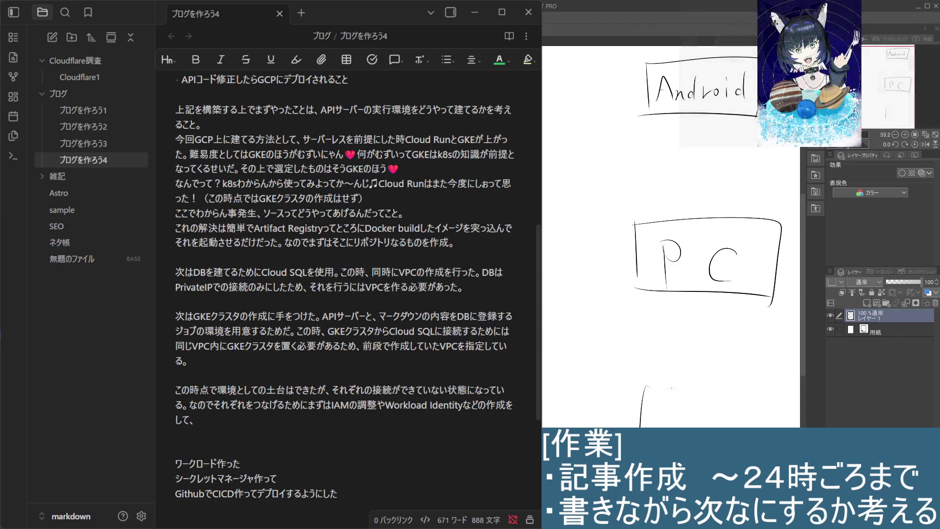
{"action": "left_click_drag", "start_coordinate": [646, 386], "coordinate": [787, 428]}
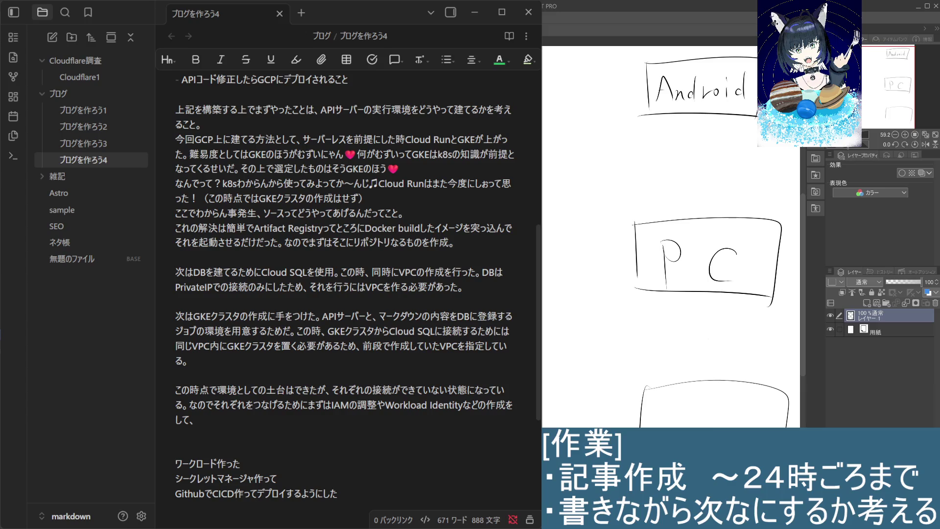
{"action": "mouse_move", "coordinate": [661, 422]}
{"action": "left_mouse_down"}
{"action": "mouse_move", "coordinate": [652, 427]}
{"action": "mouse_move", "coordinate": [735, 426]}
{"action": "left_mouse_up"}
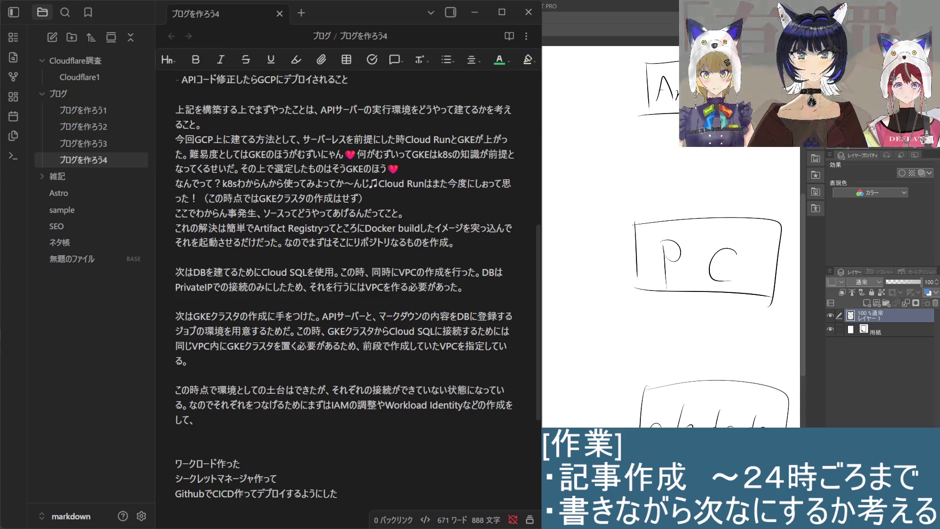
{"action": "mouse_move", "coordinate": [708, 300]}
{"action": "left_mouse_down"}
{"action": "mouse_move", "coordinate": [707, 359]}
{"action": "mouse_move", "coordinate": [719, 361]}
{"action": "left_mouse_up"}
{"action": "mouse_move", "coordinate": [708, 146]}
{"action": "left_mouse_down"}
{"action": "mouse_move", "coordinate": [720, 223]}
{"action": "mouse_move", "coordinate": [738, 193]}
{"action": "left_mouse_up"}
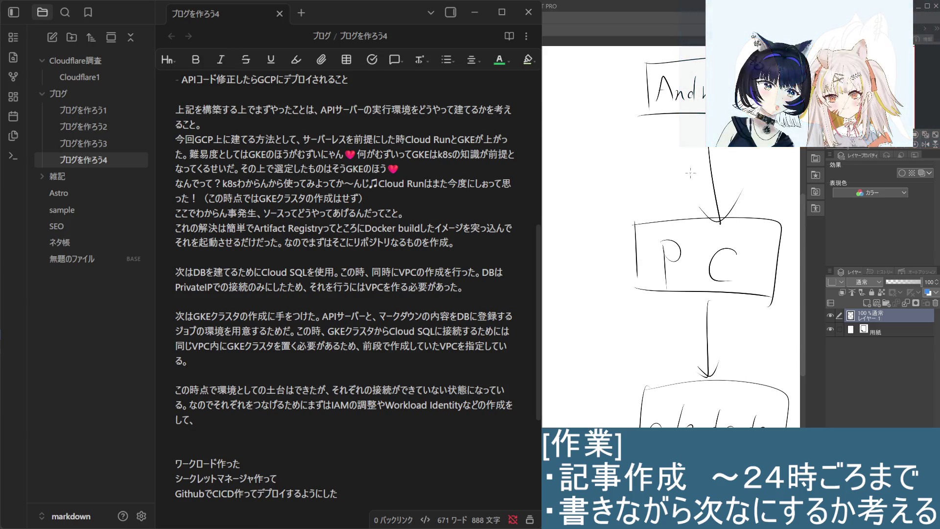
Step: Label the arrow above PC with ssh and web, add a loop and the note どうやってつなげる
{"action": "left_click_drag", "start_coordinate": [653, 190], "coordinate": [650, 196]}
{"action": "mouse_move", "coordinate": [666, 186]}
{"action": "left_mouse_down"}
{"action": "mouse_move", "coordinate": [661, 196]}
{"action": "mouse_move", "coordinate": [694, 199]}
{"action": "left_mouse_up"}
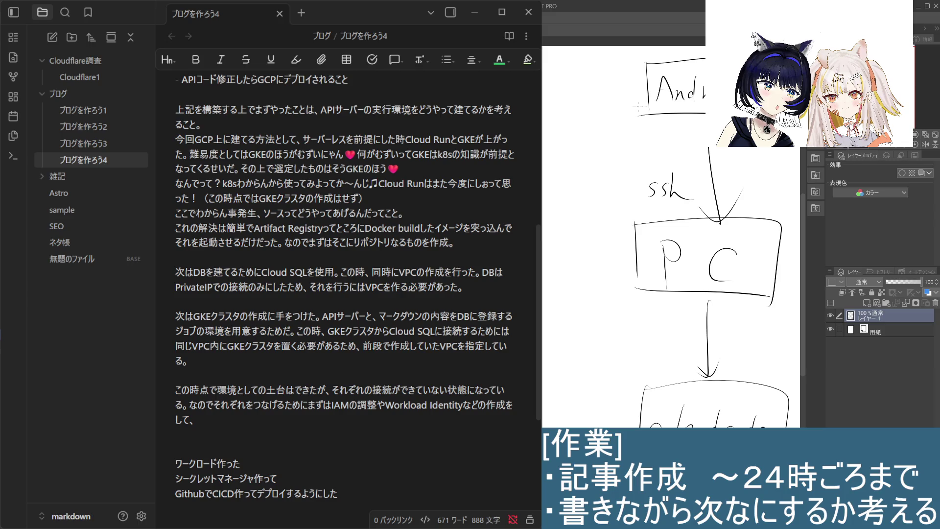
{"action": "left_click_drag", "start_coordinate": [638, 132], "coordinate": [678, 140]}
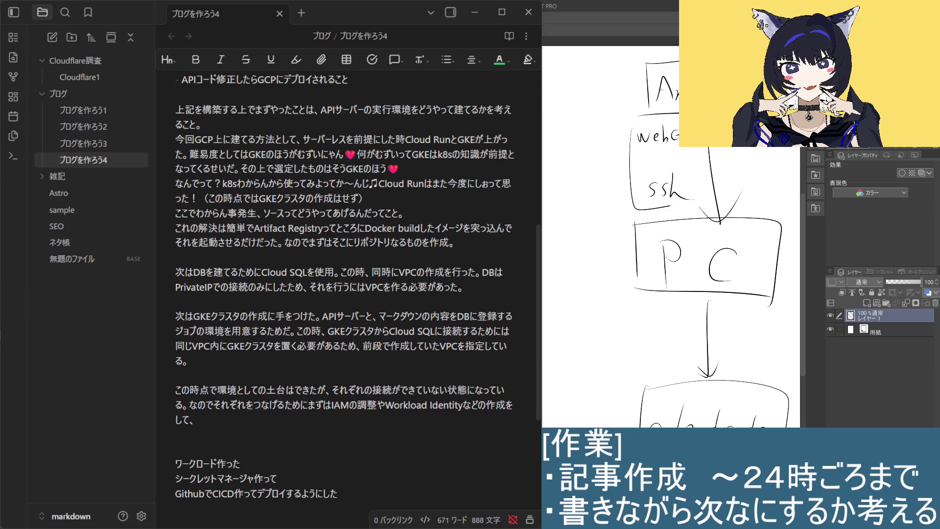
{"action": "left_click_drag", "start_coordinate": [631, 129], "coordinate": [699, 148]}
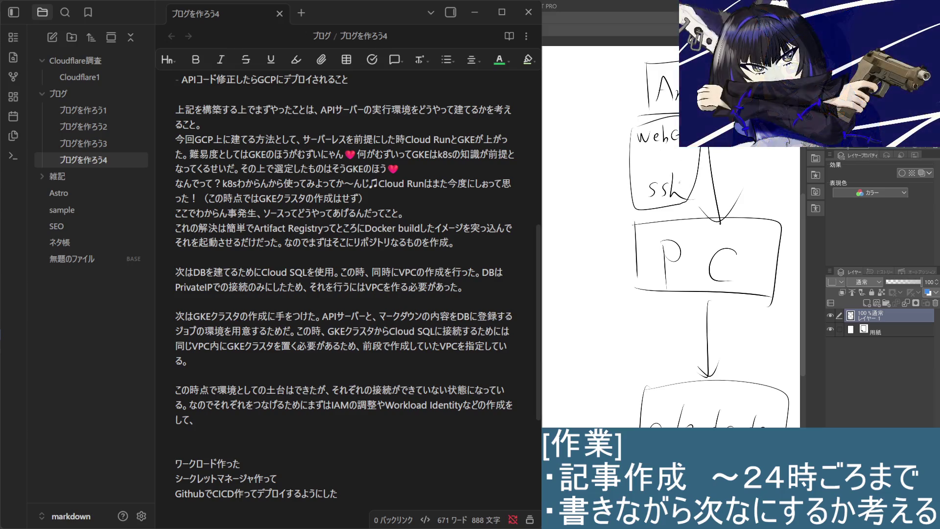
{"action": "key", "text": "ctrl+z"}
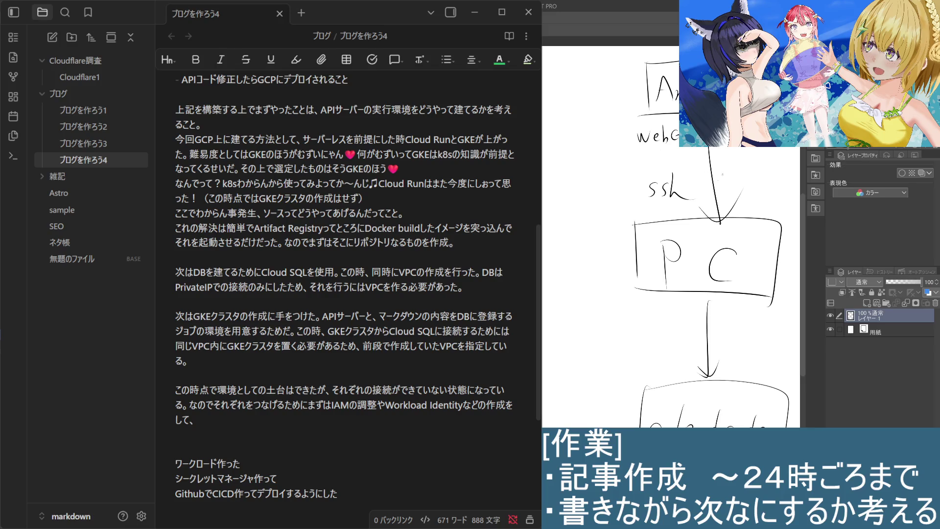
{"action": "mouse_move", "coordinate": [719, 177]}
{"action": "left_mouse_down"}
{"action": "mouse_move", "coordinate": [758, 185]}
{"action": "mouse_move", "coordinate": [752, 196]}
{"action": "mouse_move", "coordinate": [771, 201]}
{"action": "mouse_move", "coordinate": [785, 188]}
{"action": "mouse_move", "coordinate": [794, 200]}
{"action": "mouse_move", "coordinate": [758, 215]}
{"action": "mouse_move", "coordinate": [784, 214]}
{"action": "left_mouse_up"}
{"action": "left_click_drag", "start_coordinate": [786, 206], "coordinate": [792, 215]}
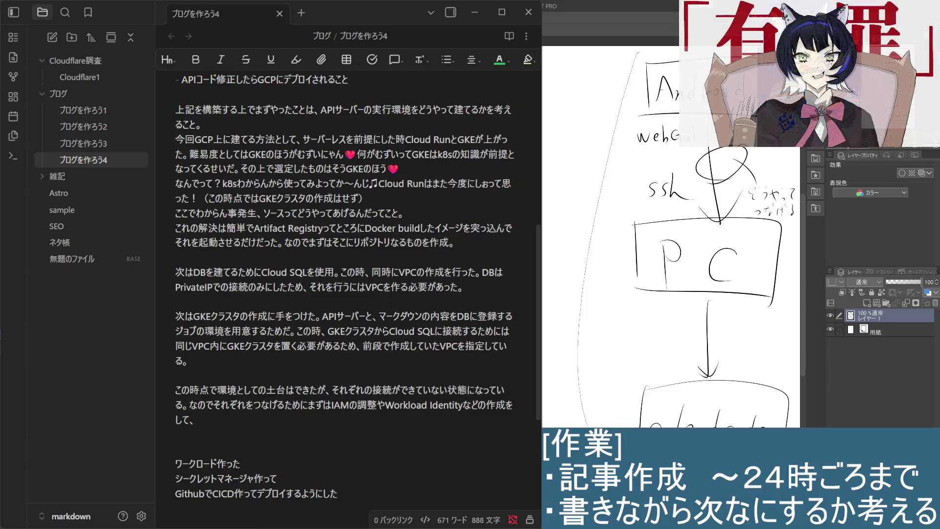
Step: Scale the whole diagram down and move it up so cloud code fits, then deselect
{"action": "left_click_drag", "start_coordinate": [686, 245], "coordinate": [622, 270]}
{"action": "scroll", "coordinate": [567, 78], "scroll_direction": "up", "scroll_amount": 2}
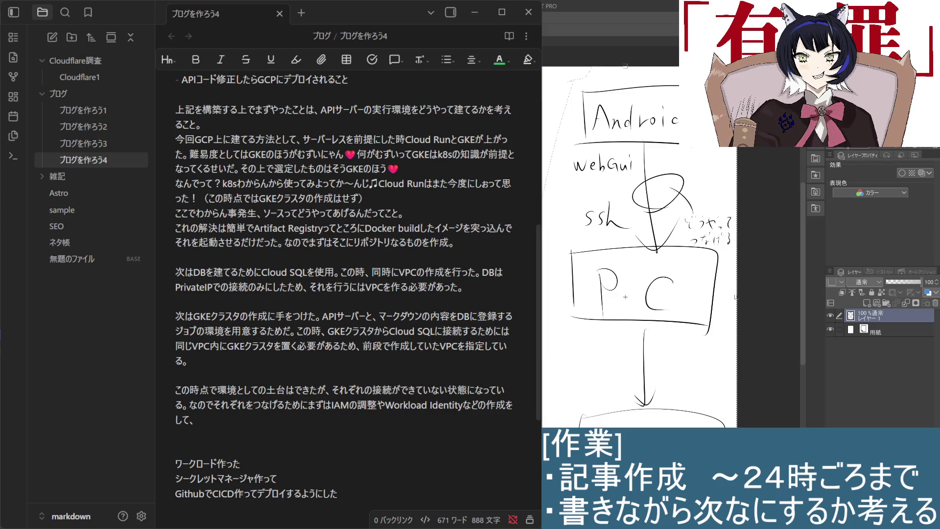
{"action": "left_click_drag", "start_coordinate": [543, 69], "coordinate": [587, 219]}
{"action": "left_click_drag", "start_coordinate": [711, 353], "coordinate": [703, 206]}
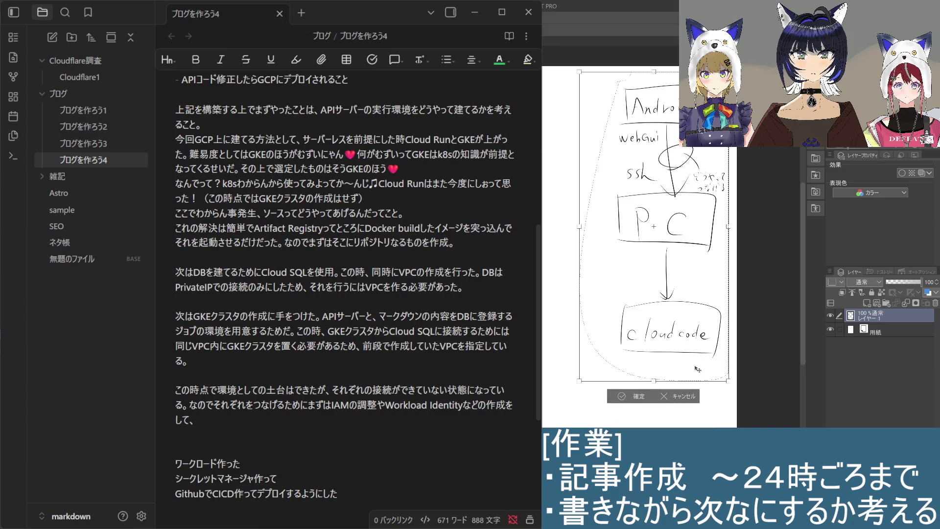
{"action": "left_click_drag", "start_coordinate": [688, 296], "coordinate": [680, 308]}
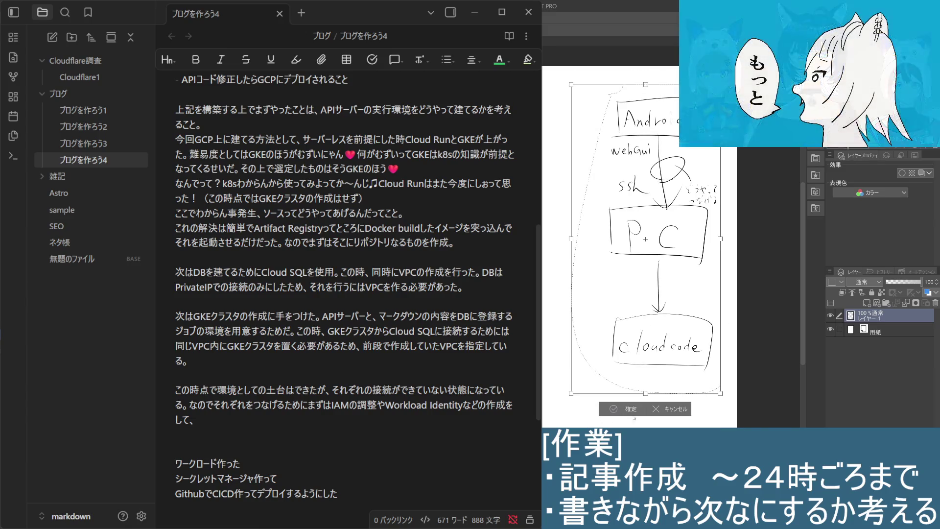
{"action": "key", "text": "Return"}
{"action": "scroll", "coordinate": [670, 274], "scroll_direction": "down", "scroll_amount": 1}
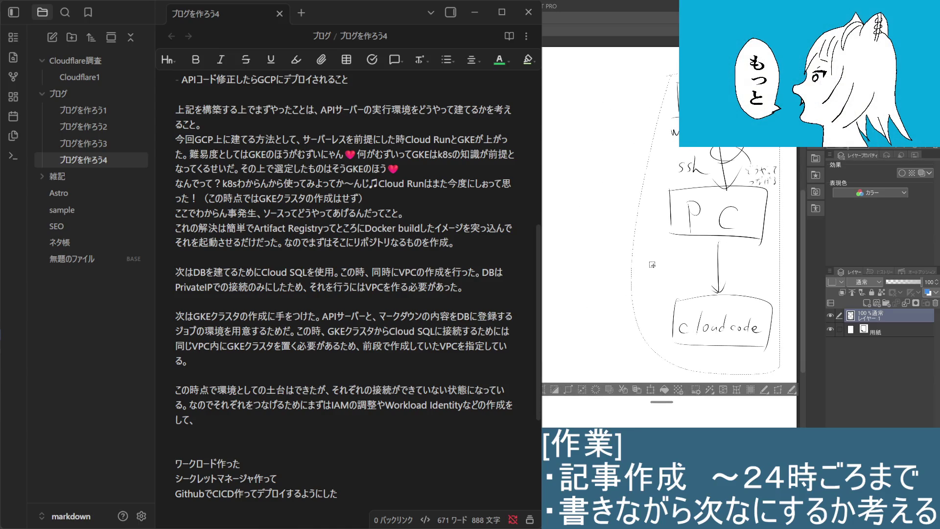
{"action": "key", "text": "ctrl+d"}
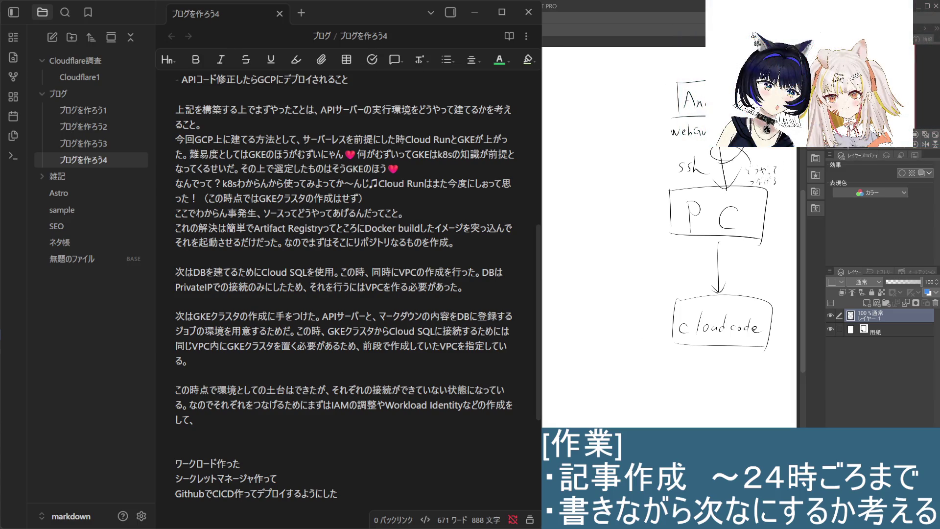
{"action": "mouse_move", "coordinate": [674, 180]}
{"action": "left_mouse_down"}
{"action": "mouse_move", "coordinate": [783, 269]}
{"action": "mouse_move", "coordinate": [759, 322]}
{"action": "left_mouse_up"}
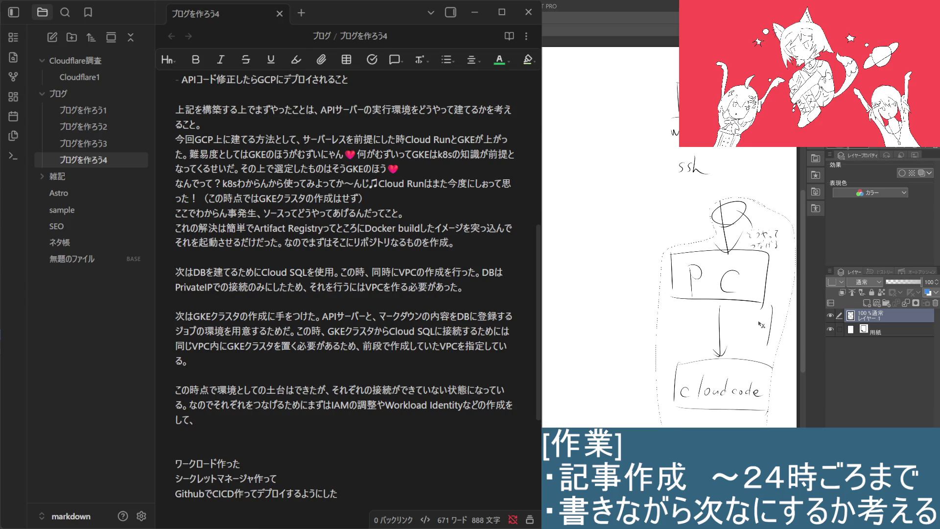
Step: Draw a box labelled VPS above the arrow into PC, erasing the old ssh label
{"action": "key", "text": "ctrl+d"}
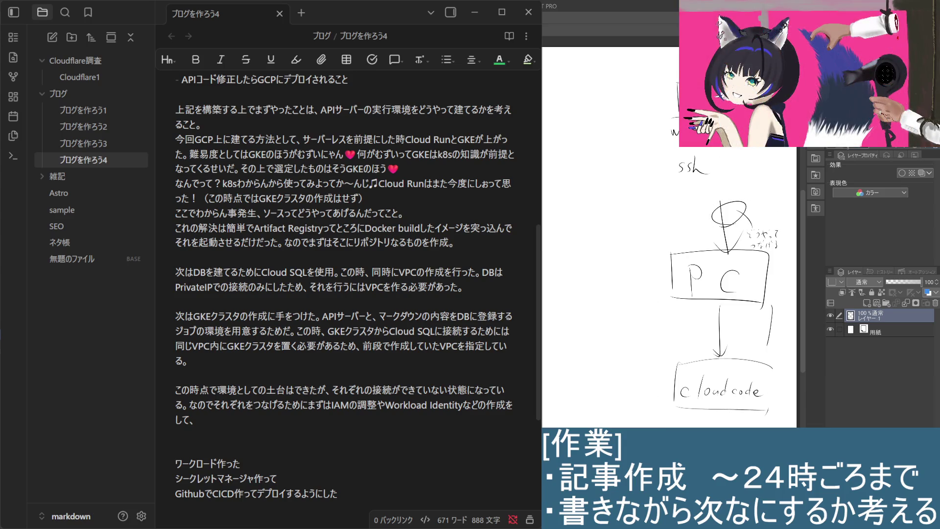
{"action": "left_click_drag", "start_coordinate": [739, 148], "coordinate": [744, 201]}
{"action": "left_click_drag", "start_coordinate": [705, 148], "coordinate": [737, 202]}
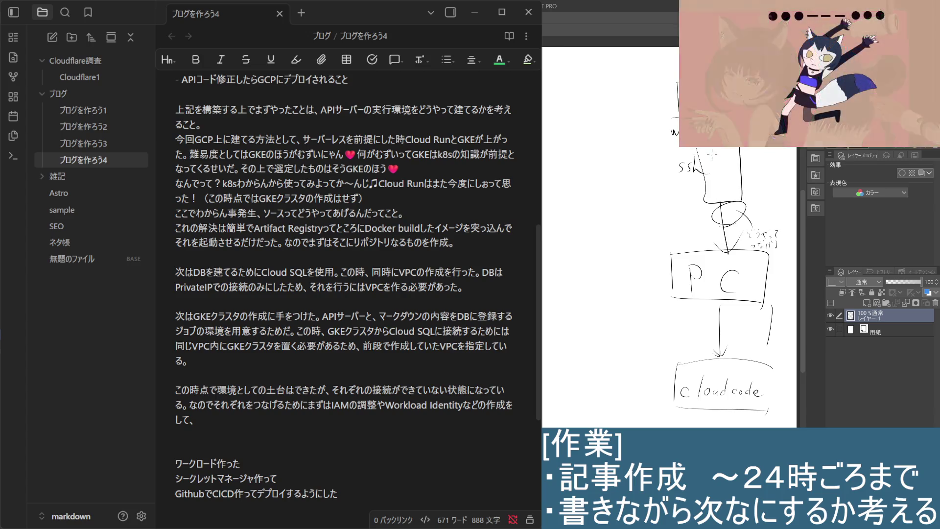
{"action": "left_click_drag", "start_coordinate": [697, 173], "coordinate": [671, 135]}
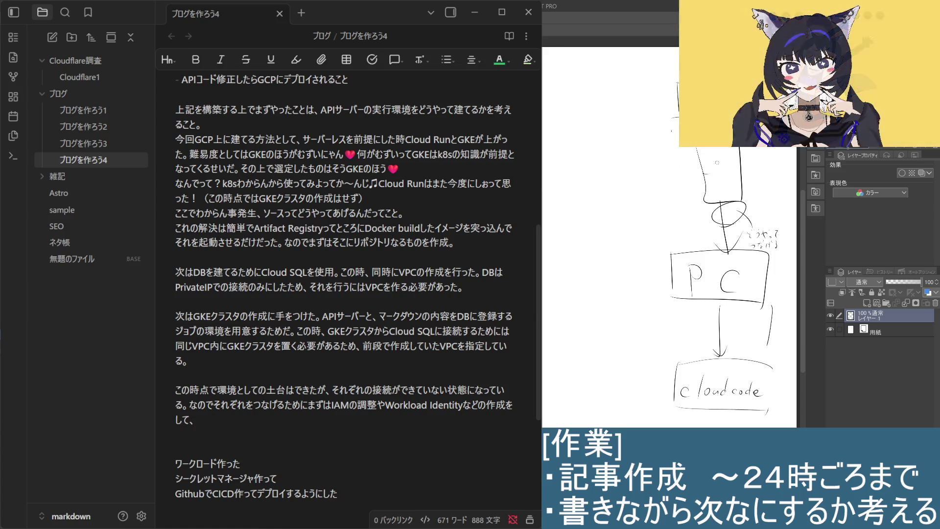
{"action": "mouse_move", "coordinate": [708, 148]}
{"action": "left_mouse_down"}
{"action": "mouse_move", "coordinate": [726, 170]}
{"action": "mouse_move", "coordinate": [717, 182]}
{"action": "mouse_move", "coordinate": [727, 194]}
{"action": "left_mouse_up"}
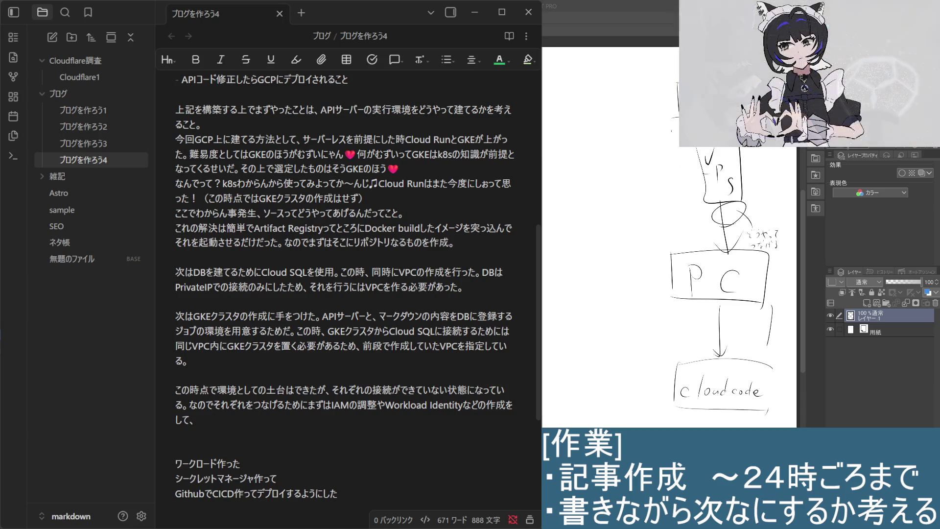
Step: Rewrite ssh by the circled arrow and draw a curved line down the diagram's left side
{"action": "mouse_move", "coordinate": [677, 224]}
{"action": "left_mouse_down"}
{"action": "mouse_move", "coordinate": [674, 232]}
{"action": "mouse_move", "coordinate": [701, 231]}
{"action": "mouse_move", "coordinate": [690, 239]}
{"action": "left_mouse_up"}
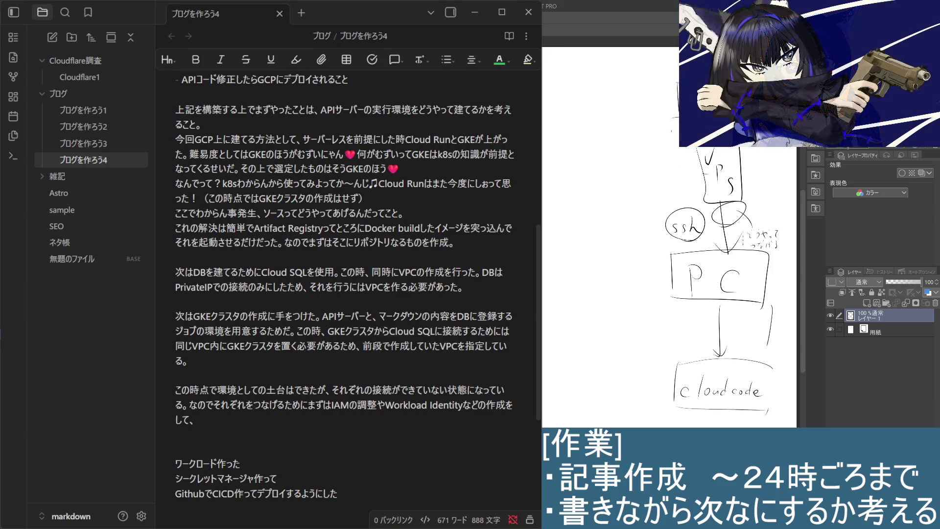
{"action": "key", "text": "ctrl+z"}
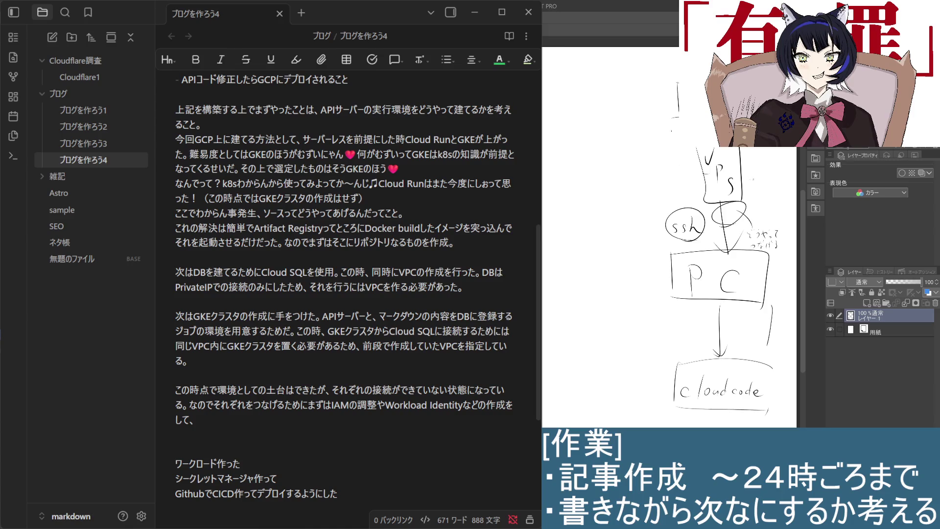
{"action": "left_click_drag", "start_coordinate": [737, 261], "coordinate": [739, 272]}
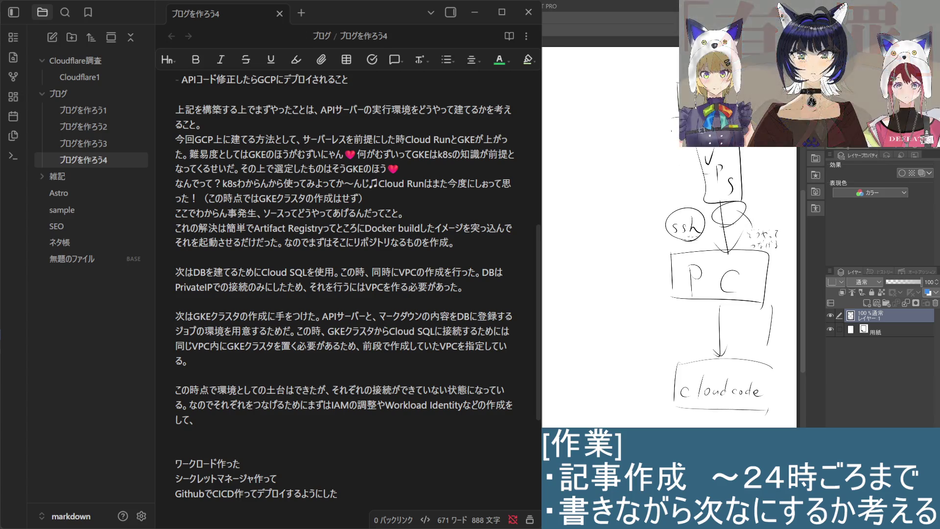
{"action": "left_click_drag", "start_coordinate": [677, 230], "coordinate": [656, 331]}
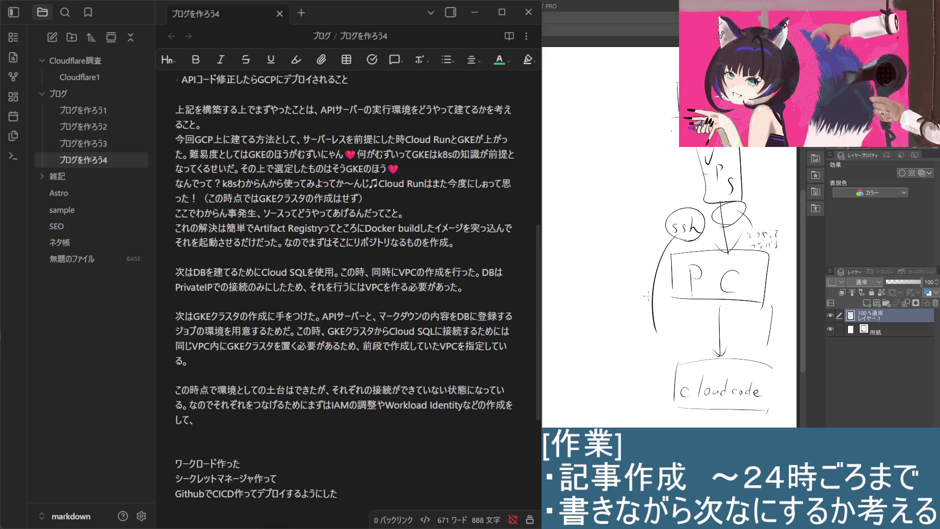
{"action": "left_click_drag", "start_coordinate": [645, 335], "coordinate": [644, 346]}
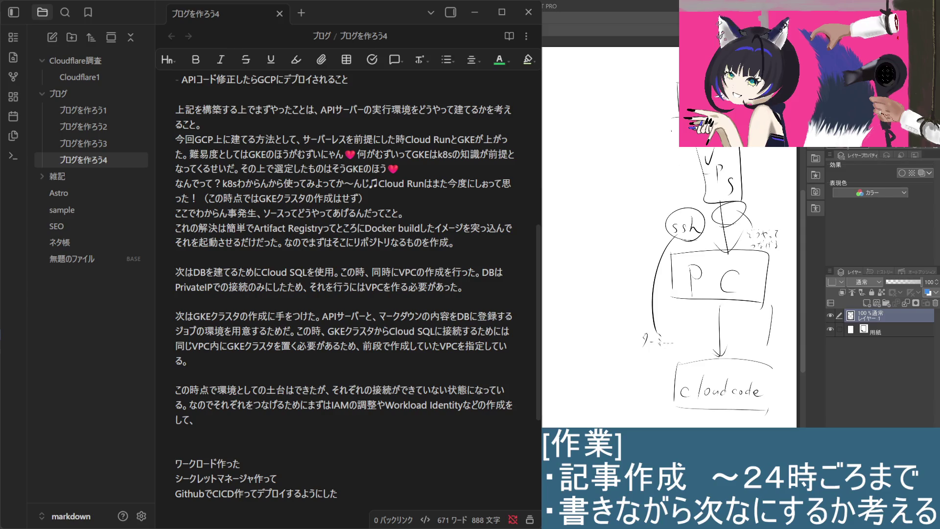
Step: Write ターミナルベースのツールを作る beside the lower arrow and reinforce the arrow below VPS
{"action": "left_click_drag", "start_coordinate": [673, 336], "coordinate": [682, 343]}
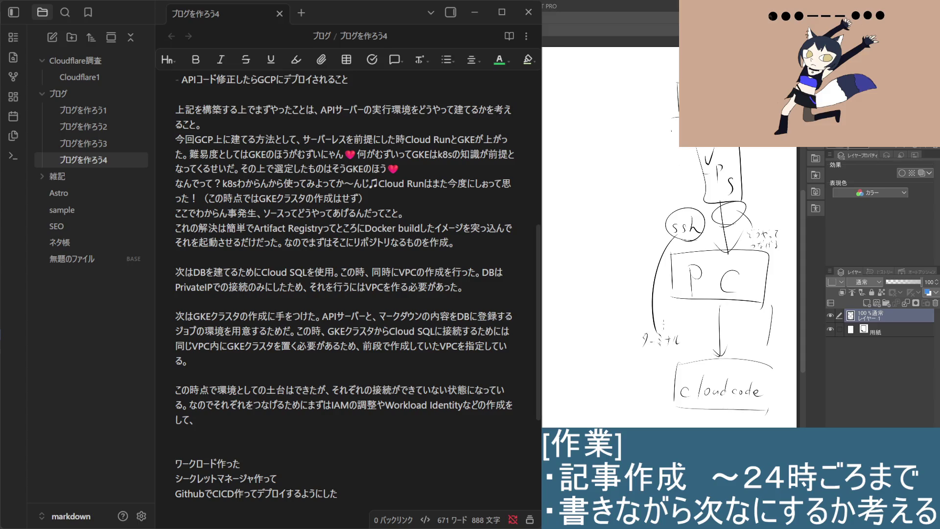
{"action": "key", "text": "ctrl+z"}
{"action": "left_click_drag", "start_coordinate": [682, 341], "coordinate": [698, 337]}
{"action": "left_click_drag", "start_coordinate": [699, 335], "coordinate": [705, 341]}
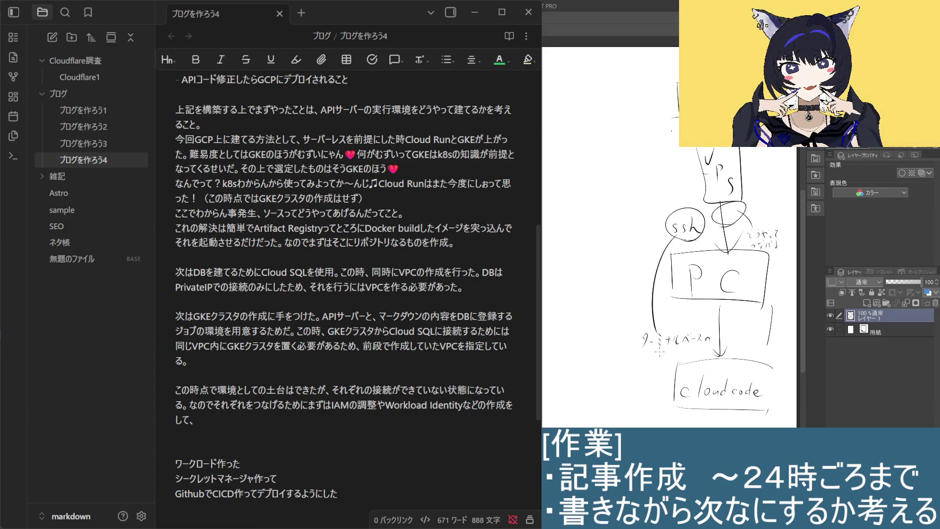
{"action": "mouse_move", "coordinate": [660, 351]}
{"action": "left_mouse_down"}
{"action": "mouse_move", "coordinate": [666, 358]}
{"action": "mouse_move", "coordinate": [705, 354]}
{"action": "left_mouse_up"}
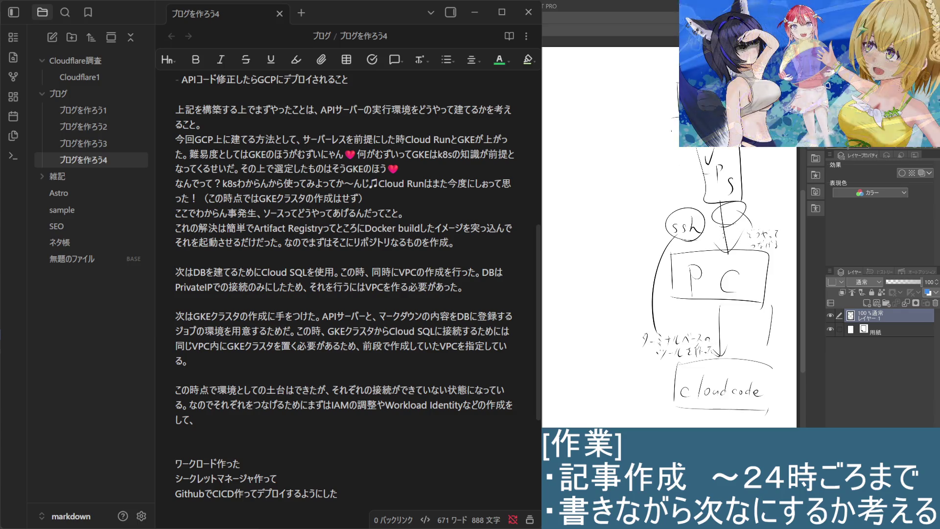
{"action": "left_click_drag", "start_coordinate": [711, 234], "coordinate": [741, 237]}
{"action": "mouse_move", "coordinate": [731, 227]}
{"action": "left_mouse_down"}
{"action": "mouse_move", "coordinate": [744, 240]}
{"action": "mouse_move", "coordinate": [711, 236]}
{"action": "left_mouse_up"}
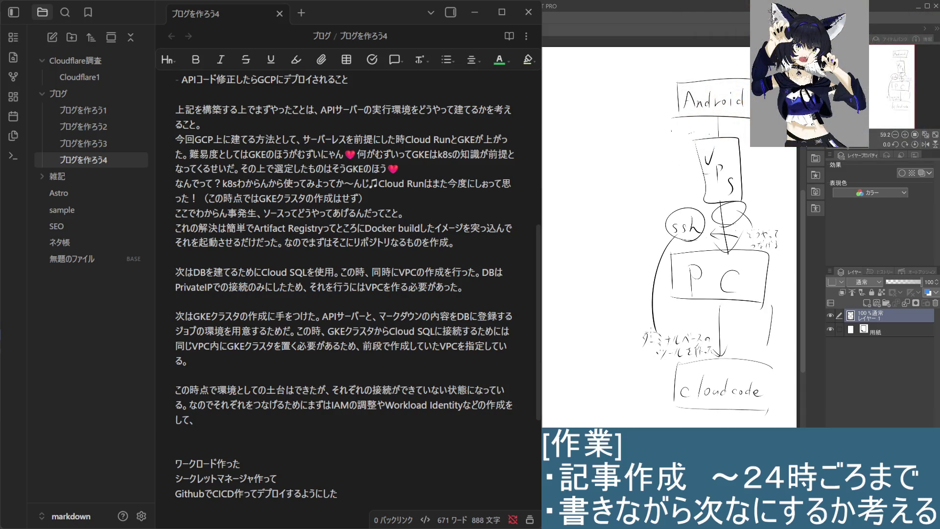
Step: Draw a bracket left of the cloudcode box and handwrite the Japanese-text note (回す, 日報が) beneath it
{"action": "left_click_drag", "start_coordinate": [643, 357], "coordinate": [644, 390]}
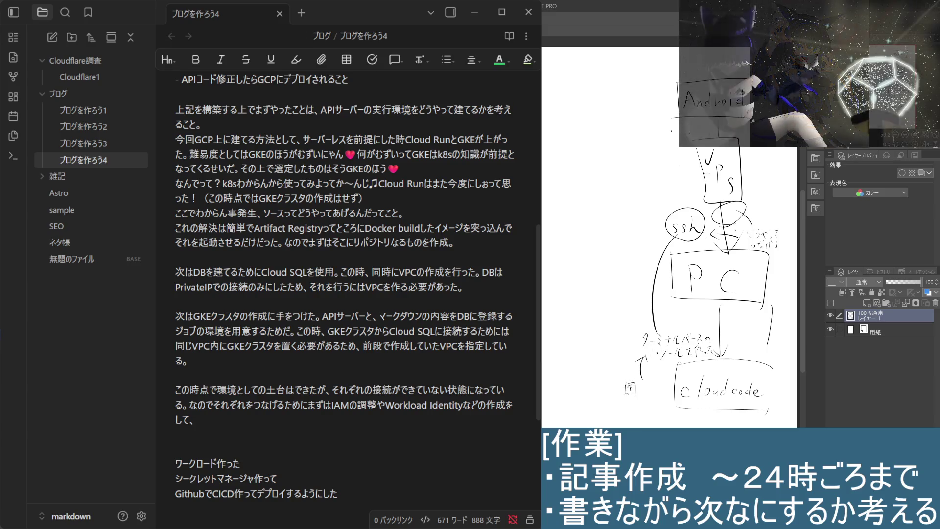
{"action": "left_click_drag", "start_coordinate": [647, 386], "coordinate": [659, 389]}
{"action": "left_click_drag", "start_coordinate": [653, 378], "coordinate": [654, 392]}
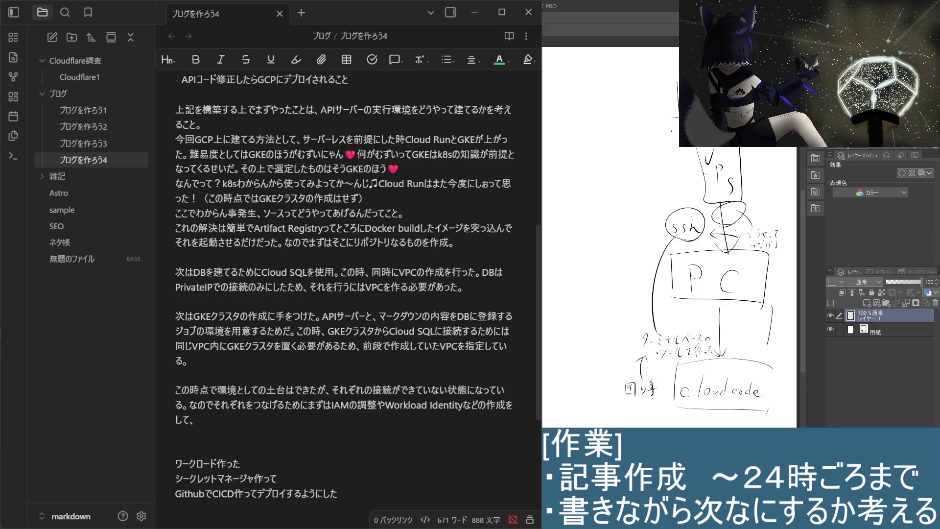
{"action": "mouse_move", "coordinate": [631, 405]}
{"action": "left_mouse_down"}
{"action": "mouse_move", "coordinate": [637, 413]}
{"action": "mouse_move", "coordinate": [646, 405]}
{"action": "left_mouse_up"}
{"action": "mouse_move", "coordinate": [642, 401]}
{"action": "left_mouse_down"}
{"action": "mouse_move", "coordinate": [642, 416]}
{"action": "mouse_move", "coordinate": [653, 405]}
{"action": "left_mouse_up"}
{"action": "left_click_drag", "start_coordinate": [648, 410], "coordinate": [665, 414]}
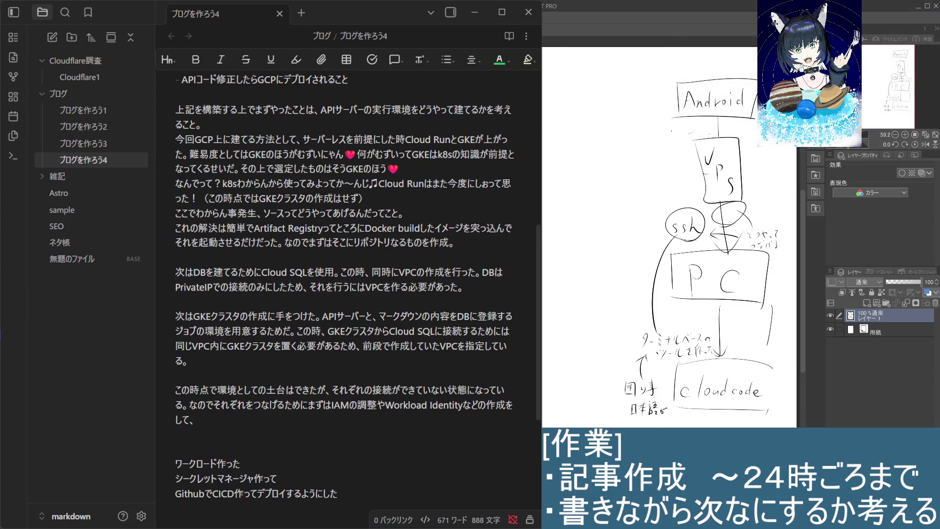
{"action": "left_click_drag", "start_coordinate": [667, 417], "coordinate": [676, 426]}
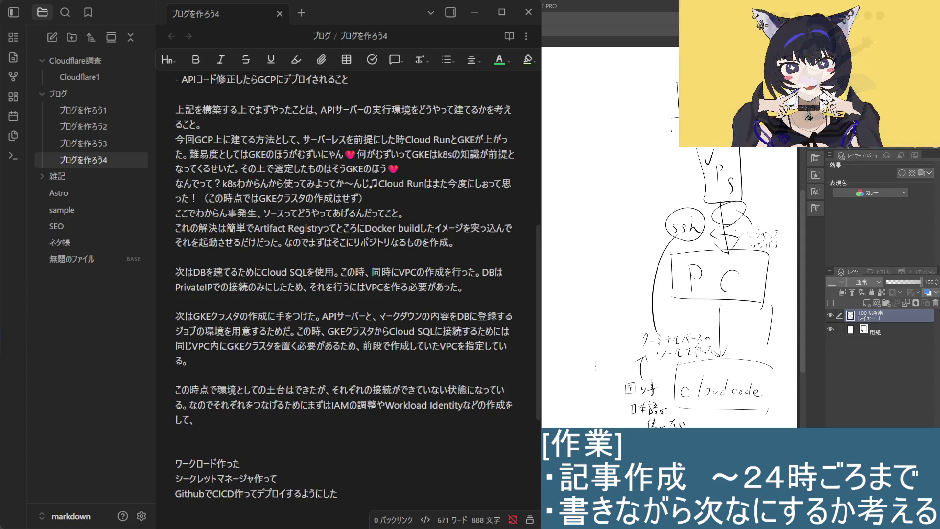
{"action": "left_click_drag", "start_coordinate": [650, 374], "coordinate": [659, 374]}
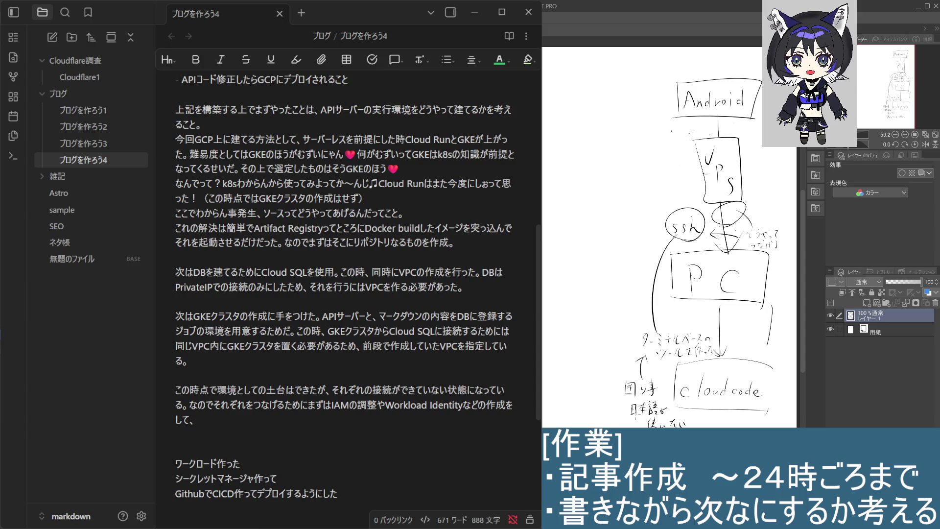
Step: Underline the terminal-tool note, undo a stray stroke, and draw a right arrow to a handwritten 'webにした'
{"action": "left_click_drag", "start_coordinate": [637, 348], "coordinate": [711, 345]}
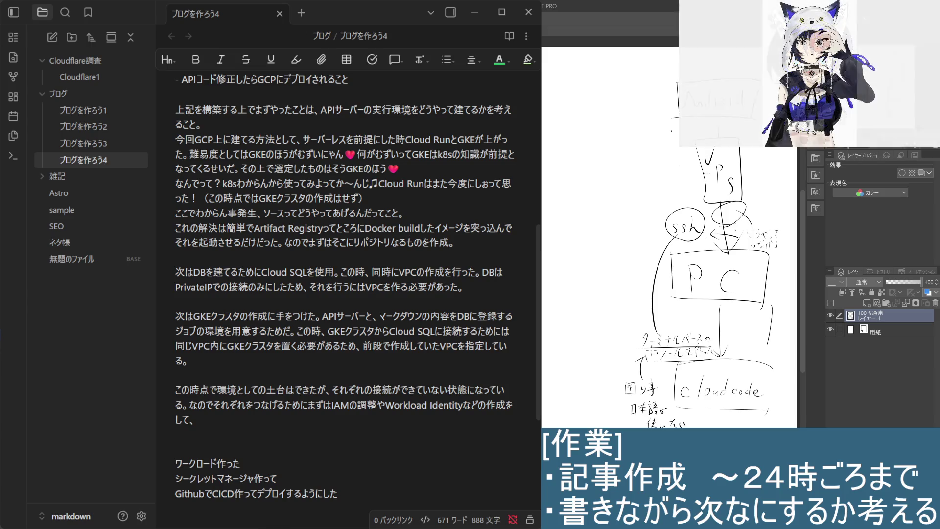
{"action": "key", "text": "ctrl+z"}
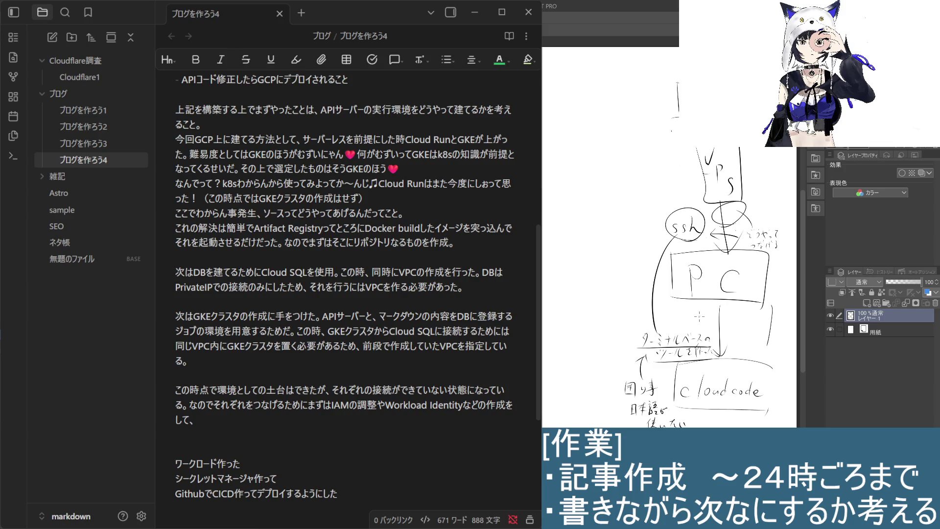
{"action": "left_click_drag", "start_coordinate": [714, 342], "coordinate": [782, 336]}
{"action": "left_click_drag", "start_coordinate": [782, 341], "coordinate": [793, 343]}
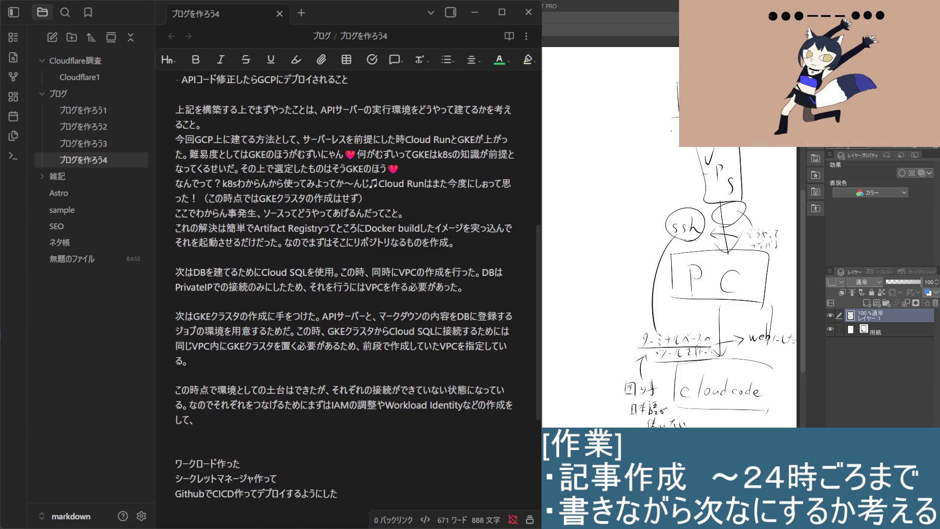
Step: Circle the 'webにした' note and draw a short vertical line beneath the PC box
{"action": "left_click_drag", "start_coordinate": [776, 350], "coordinate": [761, 352]}
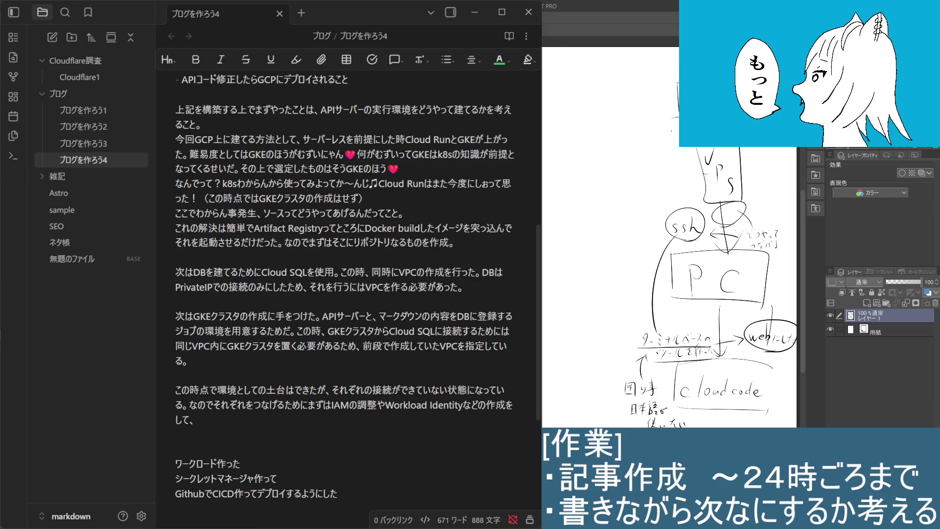
{"action": "left_click_drag", "start_coordinate": [719, 295], "coordinate": [720, 329]}
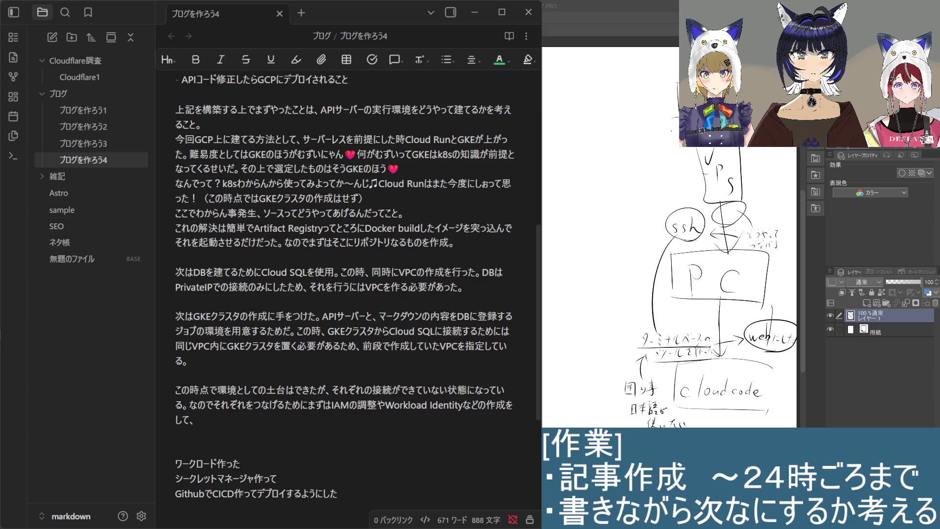
{"action": "scroll", "coordinate": [234, 423], "scroll_direction": "down", "scroll_amount": 4}
{"action": "scroll", "coordinate": [233, 423], "scroll_direction": "up", "scroll_amount": 4}
{"action": "left_click", "coordinate": [372, 389]}
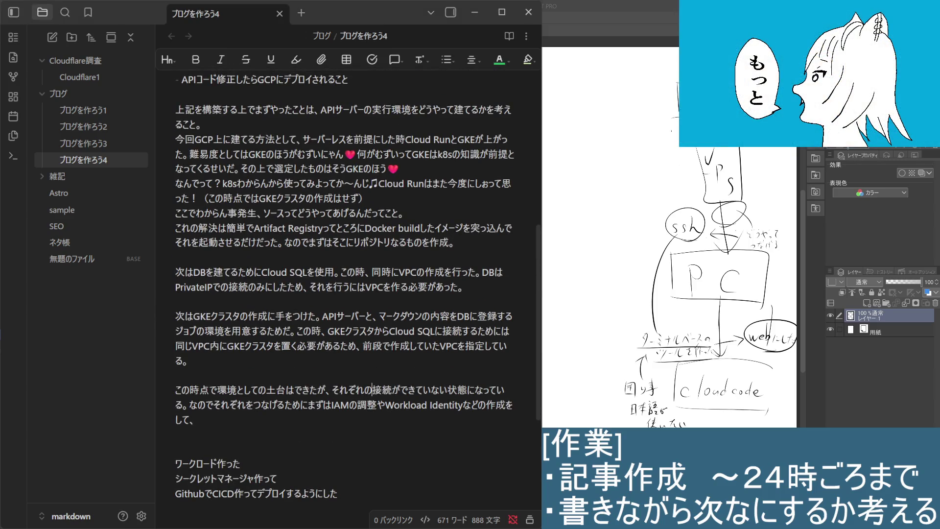
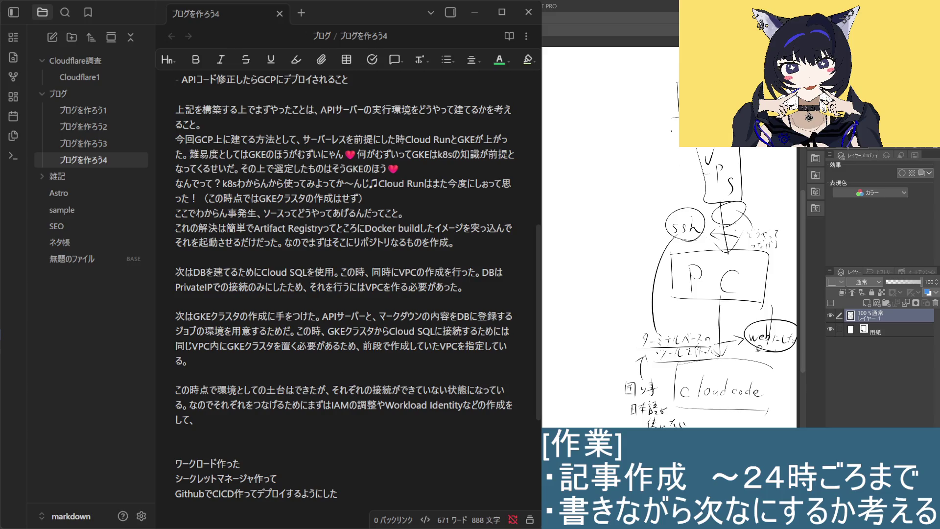
Step: Lasso the web bubble, move it up beside the VPS box, then start a long left connector line
{"action": "mouse_move", "coordinate": [739, 345]}
{"action": "left_mouse_down"}
{"action": "mouse_move", "coordinate": [789, 358]}
{"action": "mouse_move", "coordinate": [737, 354]}
{"action": "left_mouse_up"}
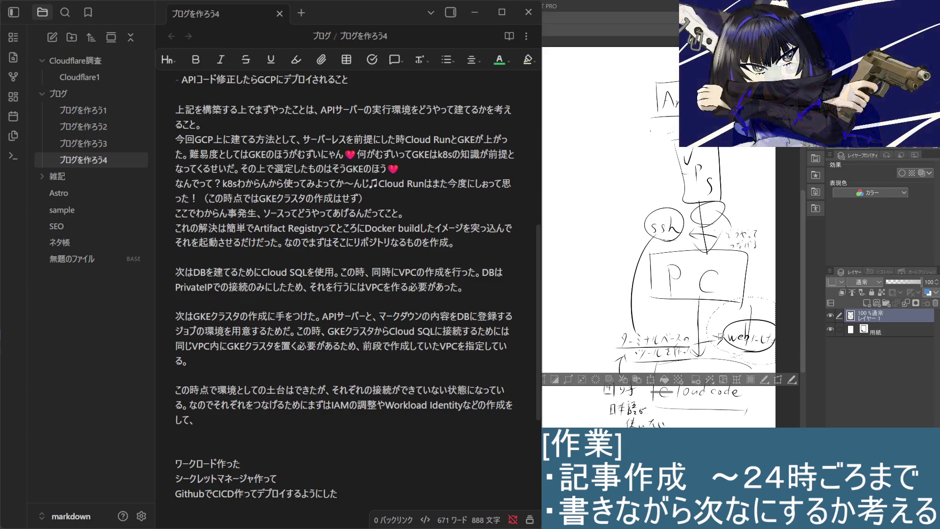
{"action": "left_click", "coordinate": [650, 380]}
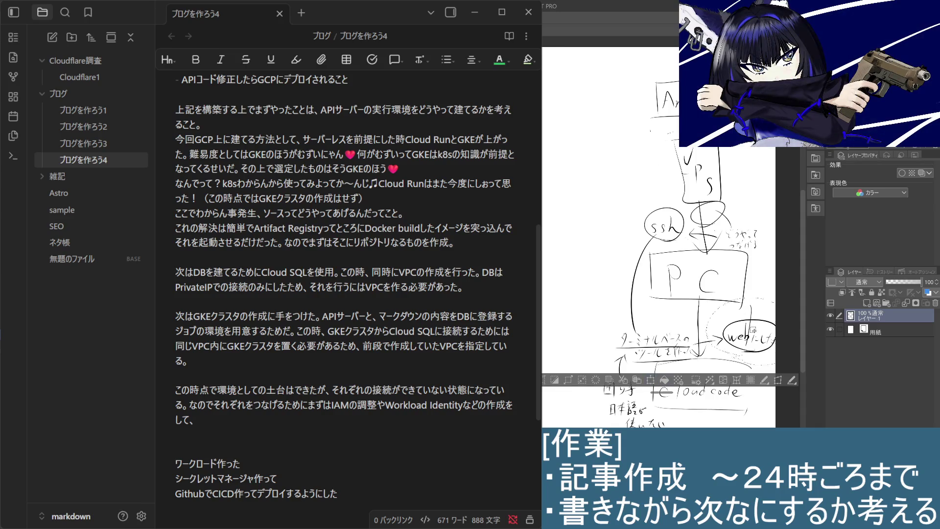
{"action": "left_click_drag", "start_coordinate": [749, 338], "coordinate": [639, 152]}
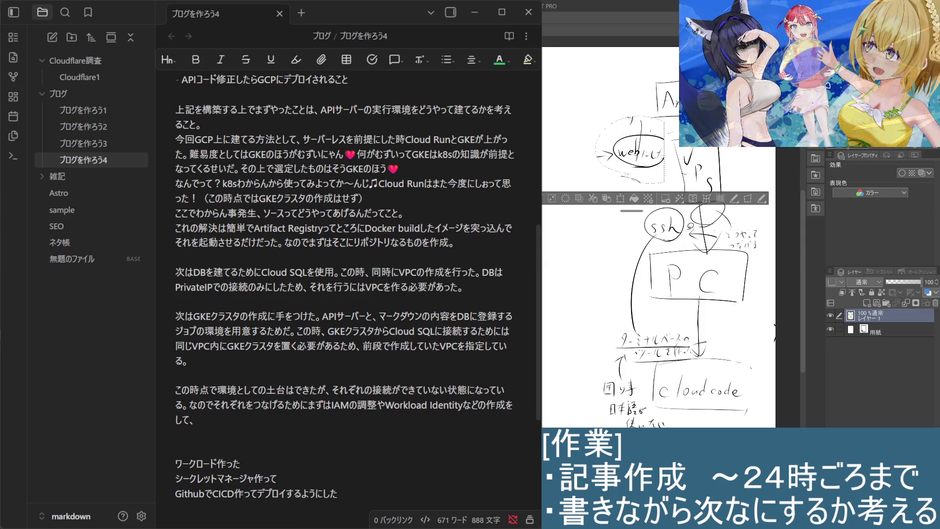
{"action": "left_click", "coordinate": [601, 202]}
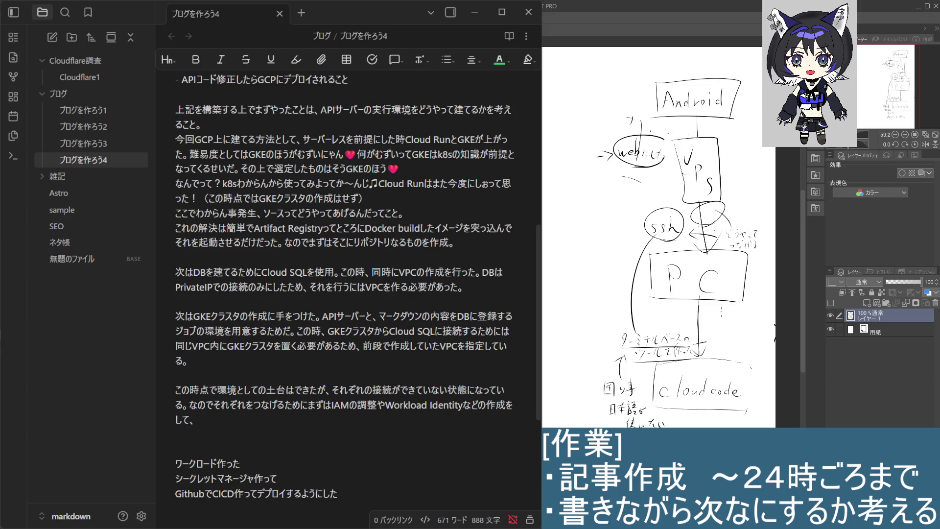
{"action": "mouse_move", "coordinate": [616, 338]}
{"action": "left_mouse_down"}
{"action": "mouse_move", "coordinate": [612, 167]}
{"action": "mouse_move", "coordinate": [619, 184]}
{"action": "left_mouse_up"}
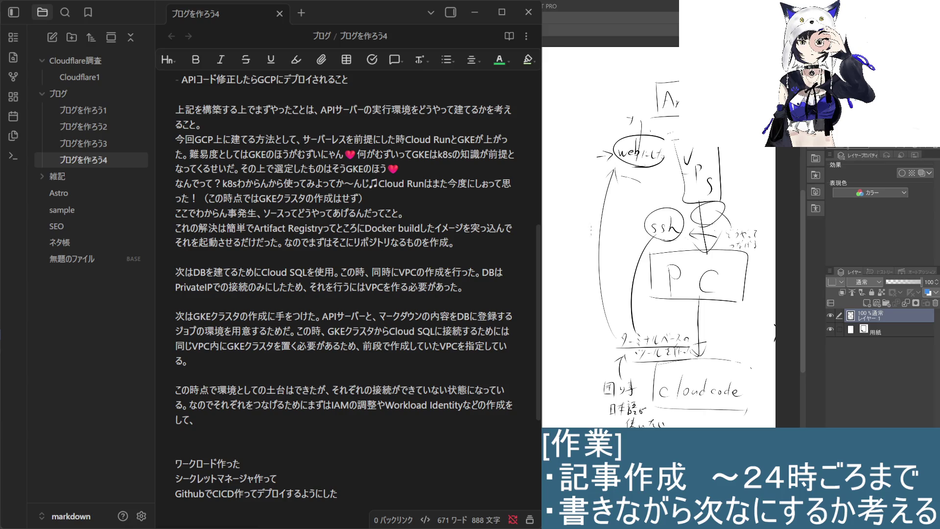
Step: Write a short note by the left line, erase the old arrowhead, and draw a red web→VPS arrow
{"action": "left_click_drag", "start_coordinate": [617, 224], "coordinate": [625, 224]}
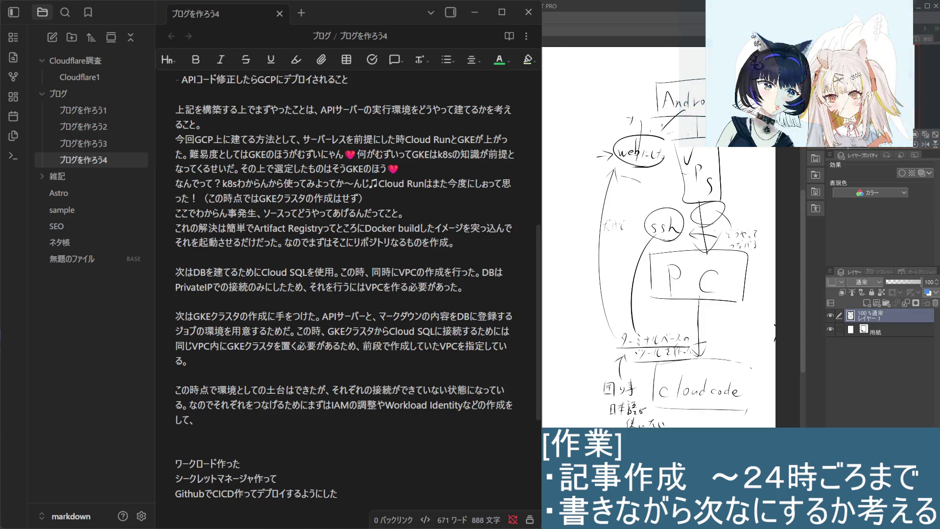
{"action": "mouse_move", "coordinate": [661, 131]}
{"action": "left_mouse_down"}
{"action": "mouse_move", "coordinate": [676, 124]}
{"action": "mouse_move", "coordinate": [663, 127]}
{"action": "left_mouse_up"}
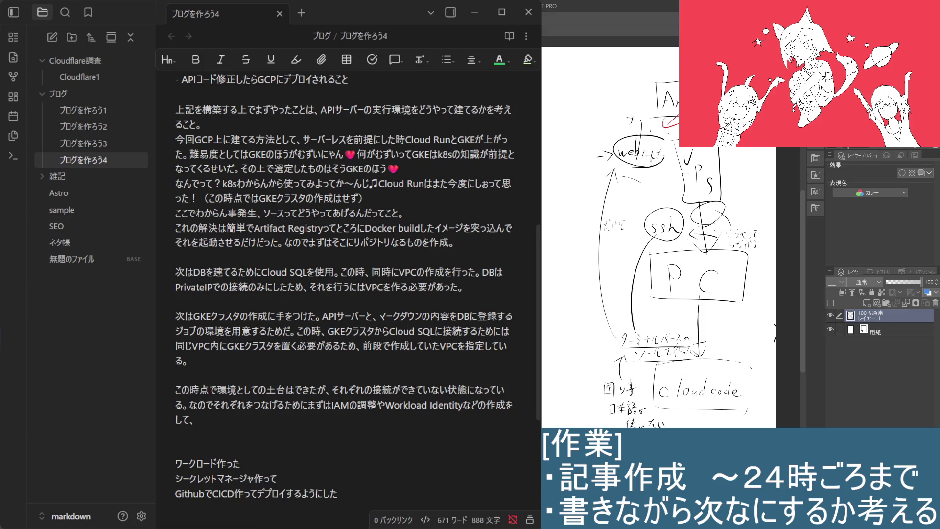
{"action": "mouse_move", "coordinate": [652, 162]}
{"action": "left_mouse_down"}
{"action": "mouse_move", "coordinate": [680, 175]}
{"action": "mouse_move", "coordinate": [675, 181]}
{"action": "left_mouse_up"}
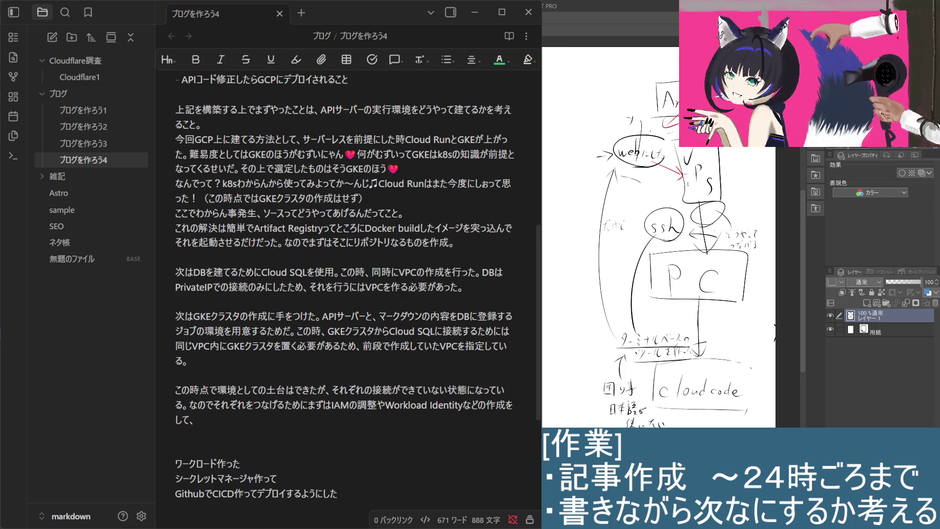
Step: Draw a red line from VPS down to PC, undoing a trial ssh circle and a stray stroke
{"action": "left_click_drag", "start_coordinate": [687, 173], "coordinate": [691, 351]}
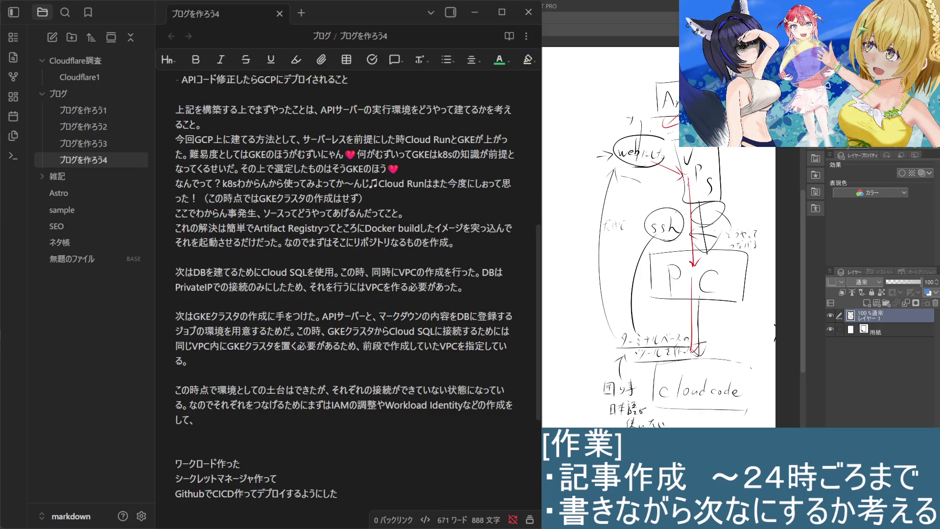
{"action": "left_click_drag", "start_coordinate": [642, 239], "coordinate": [683, 215]}
{"action": "key", "text": "ctrl+z"}
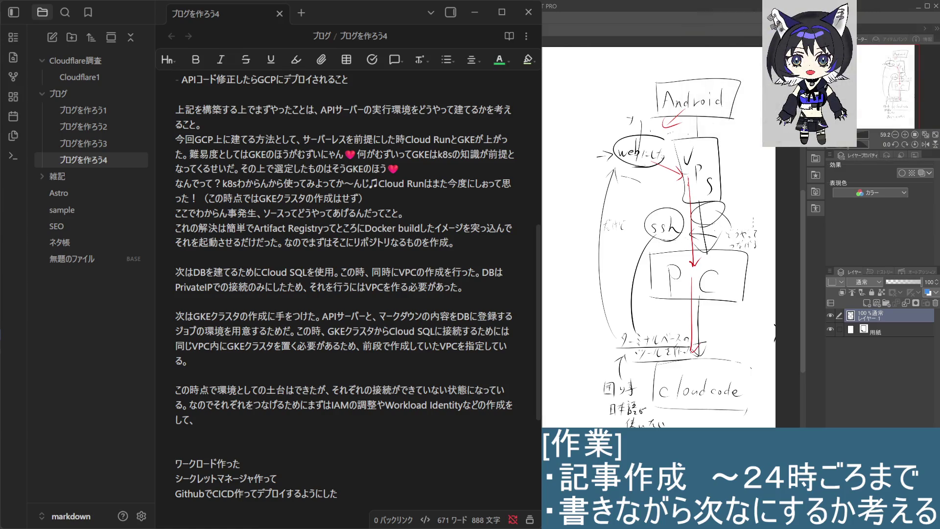
{"action": "left_click_drag", "start_coordinate": [757, 233], "coordinate": [741, 239]}
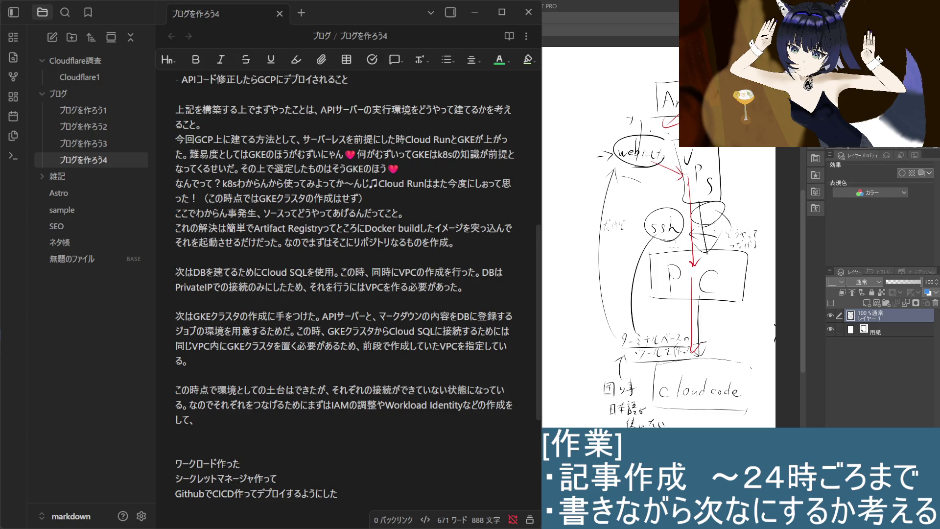
{"action": "key", "text": "ctrl+z"}
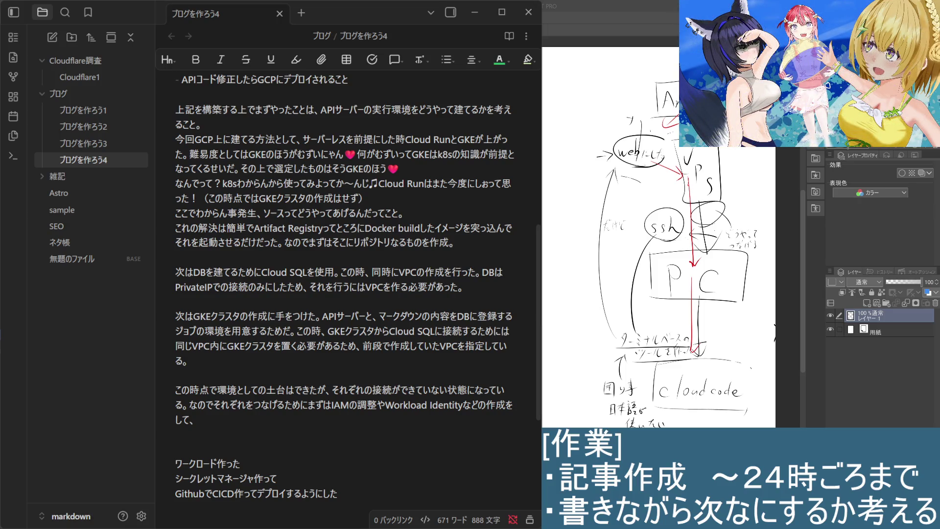
Step: Place the caret at the end of the unfinished IAM and Workload Identity paragraph in ブログを作ろう4
{"action": "scroll", "coordinate": [228, 387], "scroll_direction": "down", "scroll_amount": 5}
{"action": "scroll", "coordinate": [230, 391], "scroll_direction": "up", "scroll_amount": 3}
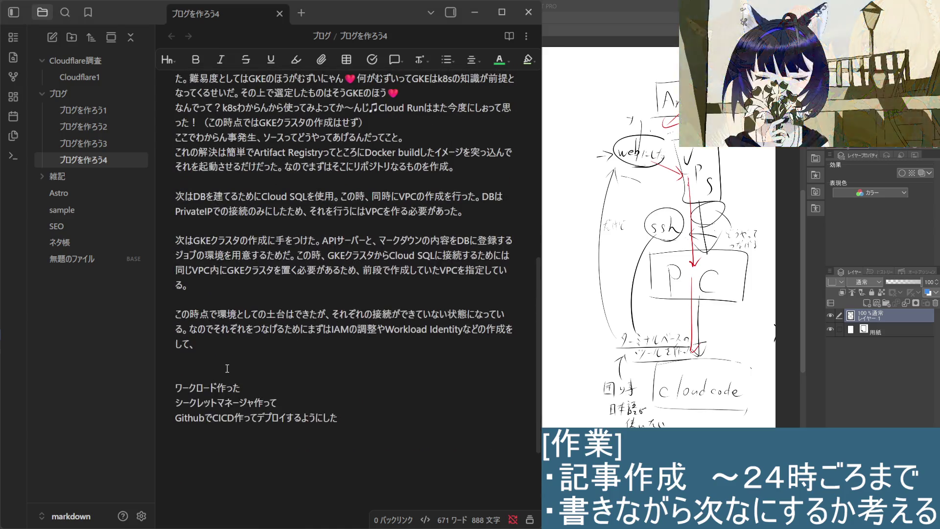
{"action": "left_click", "coordinate": [221, 341]}
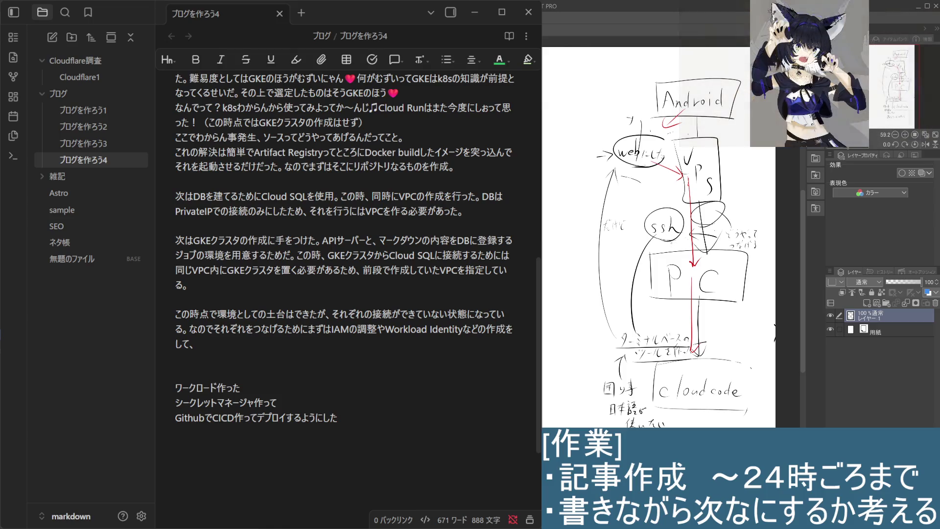
Step: Circle ssh, draw a thick arrow from VPS down to PC, and begin the tailscale label beside it
{"action": "mouse_move", "coordinate": [665, 200]}
{"action": "left_mouse_down"}
{"action": "mouse_move", "coordinate": [659, 247]}
{"action": "mouse_move", "coordinate": [683, 206]}
{"action": "left_mouse_up"}
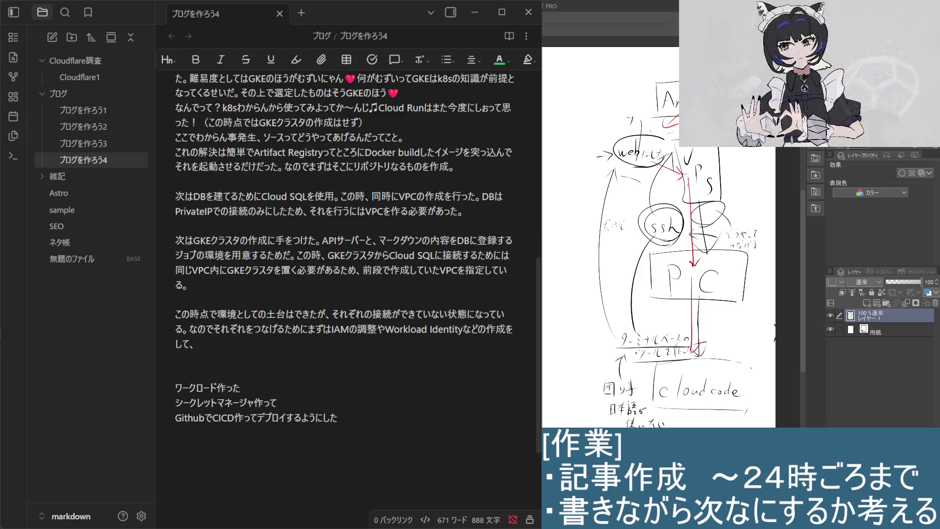
{"action": "mouse_move", "coordinate": [753, 247]}
{"action": "left_mouse_down"}
{"action": "mouse_move", "coordinate": [733, 234]}
{"action": "mouse_move", "coordinate": [729, 247]}
{"action": "mouse_move", "coordinate": [685, 237]}
{"action": "mouse_move", "coordinate": [747, 247]}
{"action": "left_mouse_up"}
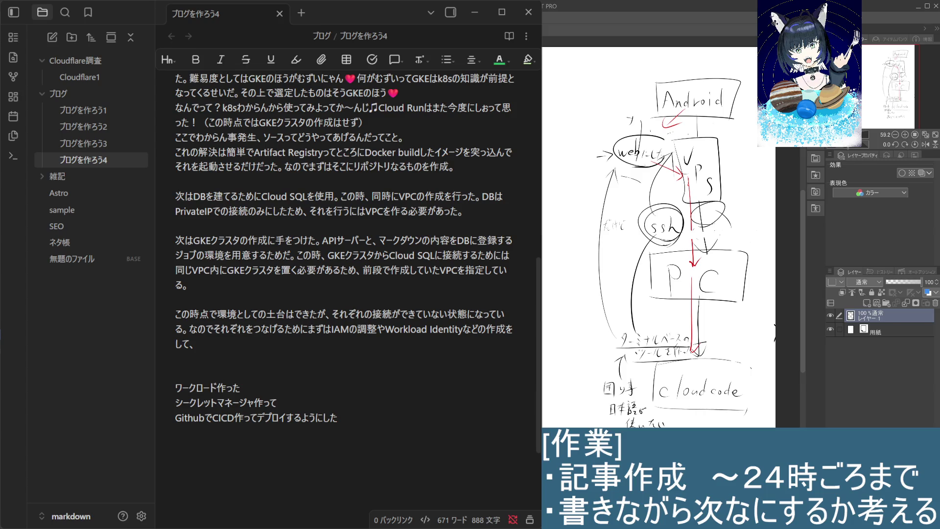
{"action": "left_click_drag", "start_coordinate": [703, 219], "coordinate": [704, 248]}
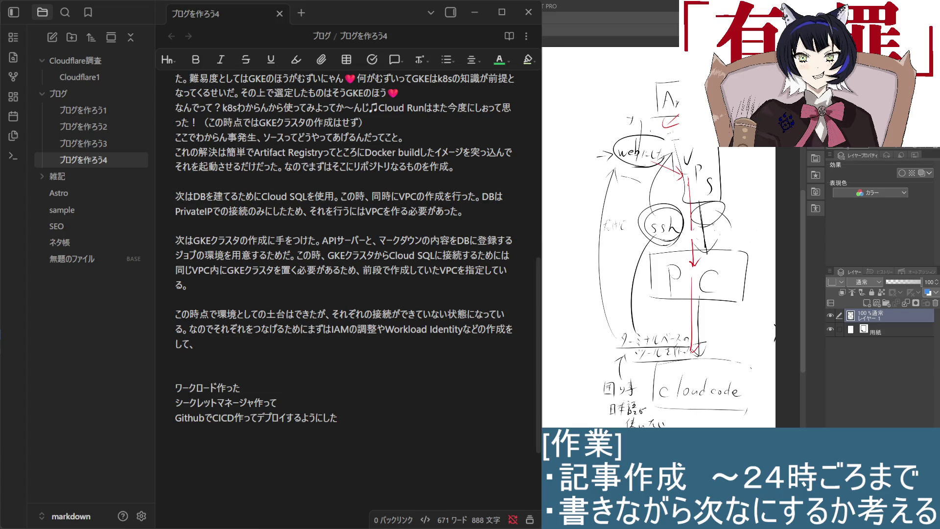
{"action": "left_click_drag", "start_coordinate": [701, 210], "coordinate": [706, 253]}
{"action": "left_click_drag", "start_coordinate": [715, 238], "coordinate": [706, 252]}
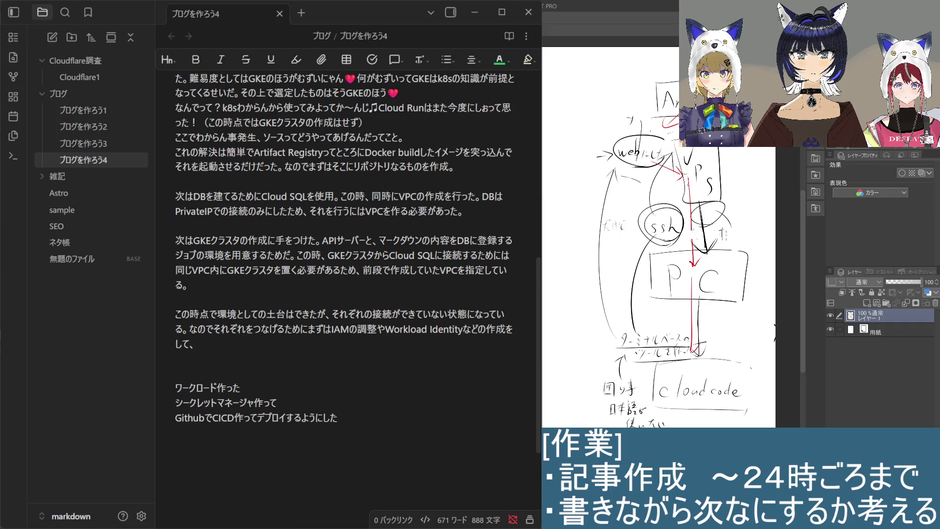
{"action": "left_click_drag", "start_coordinate": [728, 234], "coordinate": [773, 238]}
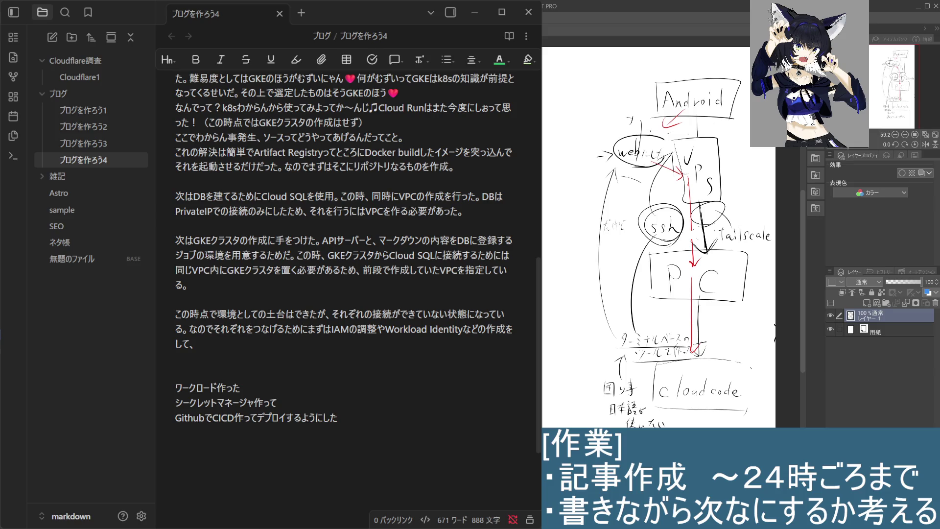
{"action": "left_click", "coordinate": [308, 444]}
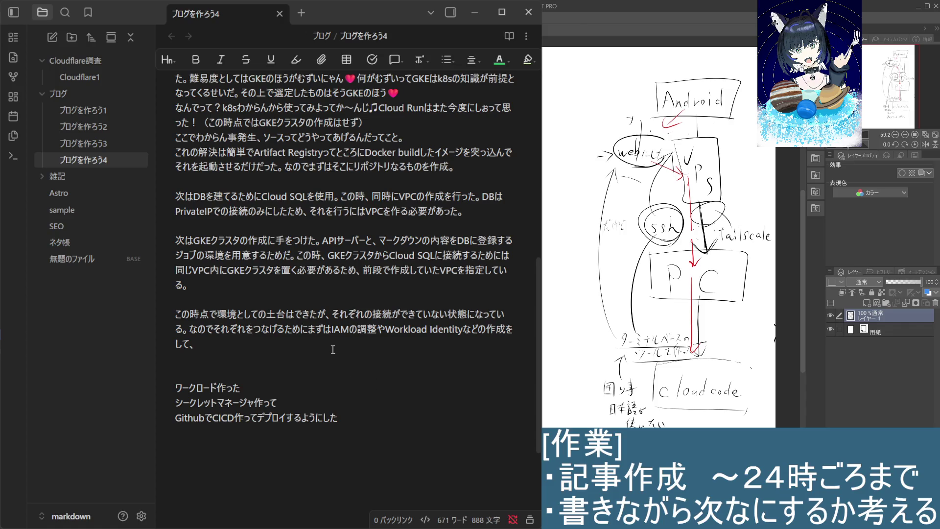
{"action": "left_click", "coordinate": [270, 344]}
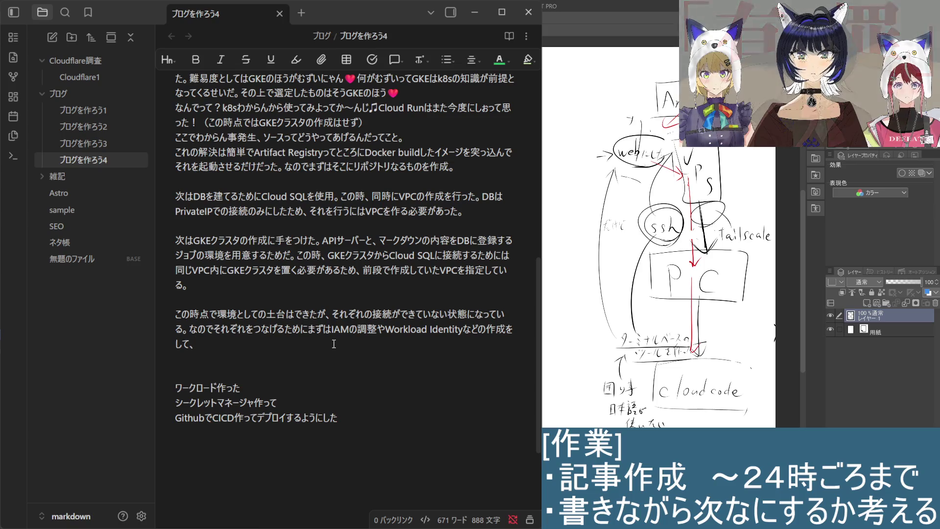
{"action": "left_click_drag", "start_coordinate": [322, 314], "coordinate": [516, 312]}
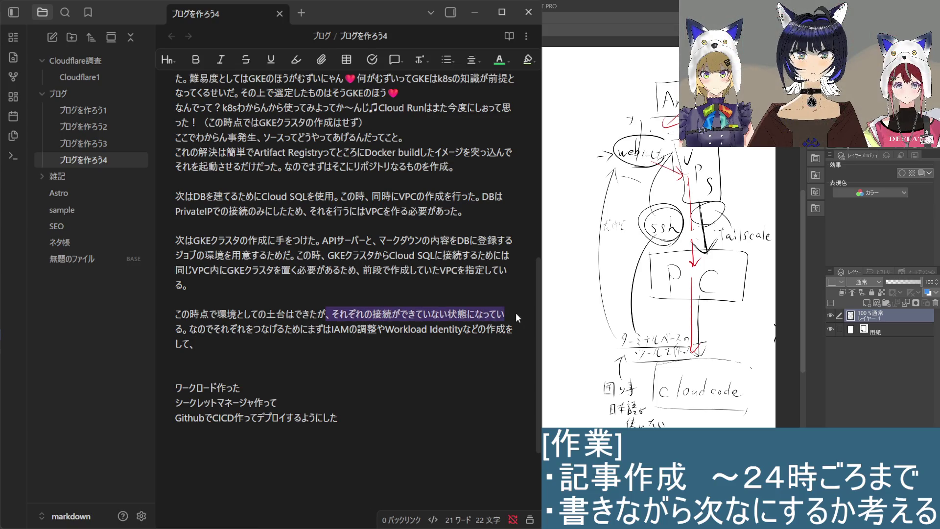
{"action": "left_click", "coordinate": [308, 341]}
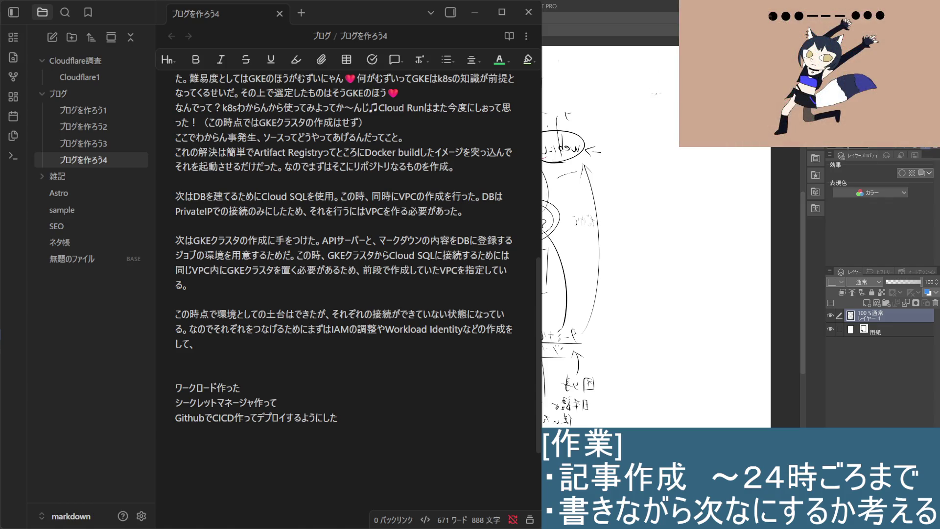
Step: Handwrite 'markdown' and draw a box around it, undoing a stray stroke under the note
{"action": "left_click_drag", "start_coordinate": [656, 90], "coordinate": [676, 94]}
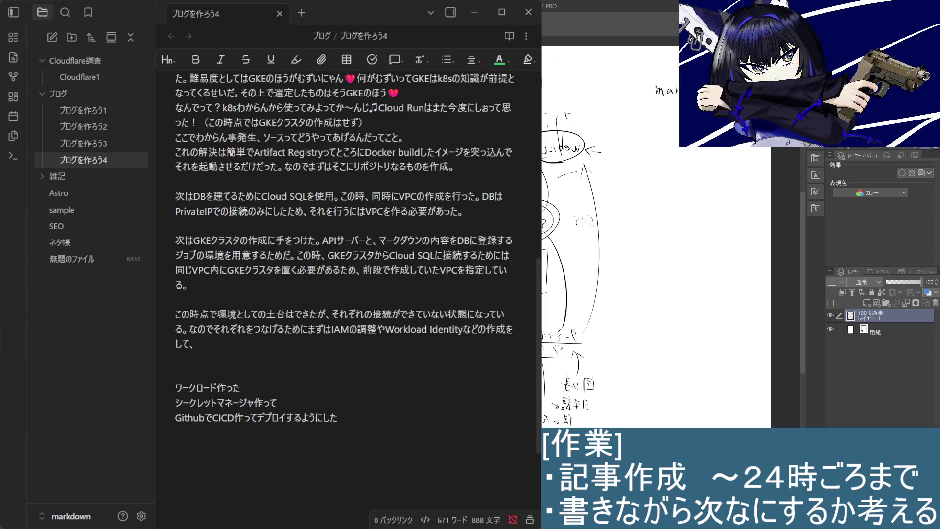
{"action": "mouse_move", "coordinate": [653, 84]}
{"action": "left_mouse_down"}
{"action": "mouse_move", "coordinate": [654, 112]}
{"action": "mouse_move", "coordinate": [680, 77]}
{"action": "left_mouse_up"}
{"action": "left_click_drag", "start_coordinate": [649, 116], "coordinate": [678, 114]}
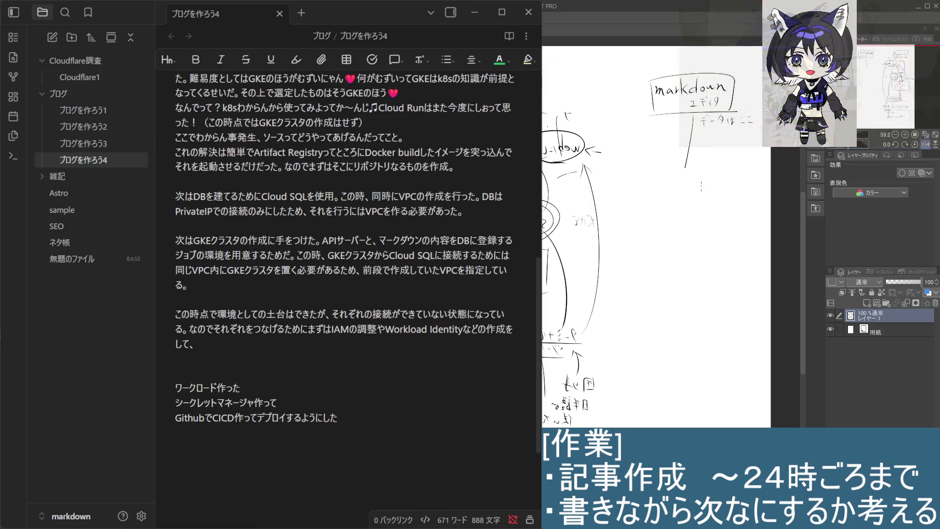
{"action": "key", "text": "ctrl+z"}
Step: Draw a down arrow under データはここ leading to a new box, and start writing its label
{"action": "mouse_move", "coordinate": [692, 113]}
{"action": "left_mouse_down"}
{"action": "mouse_move", "coordinate": [692, 156]}
{"action": "mouse_move", "coordinate": [701, 152]}
{"action": "mouse_move", "coordinate": [661, 190]}
{"action": "mouse_move", "coordinate": [753, 162]}
{"action": "mouse_move", "coordinate": [742, 200]}
{"action": "left_mouse_up"}
{"action": "left_click_drag", "start_coordinate": [661, 189], "coordinate": [749, 192]}
{"action": "left_click_drag", "start_coordinate": [678, 169], "coordinate": [679, 190]}
{"action": "mouse_move", "coordinate": [679, 170]}
{"action": "left_mouse_down"}
{"action": "mouse_move", "coordinate": [680, 179]}
{"action": "mouse_move", "coordinate": [706, 177]}
{"action": "left_mouse_up"}
{"action": "left_click_drag", "start_coordinate": [707, 171], "coordinate": [715, 175]}
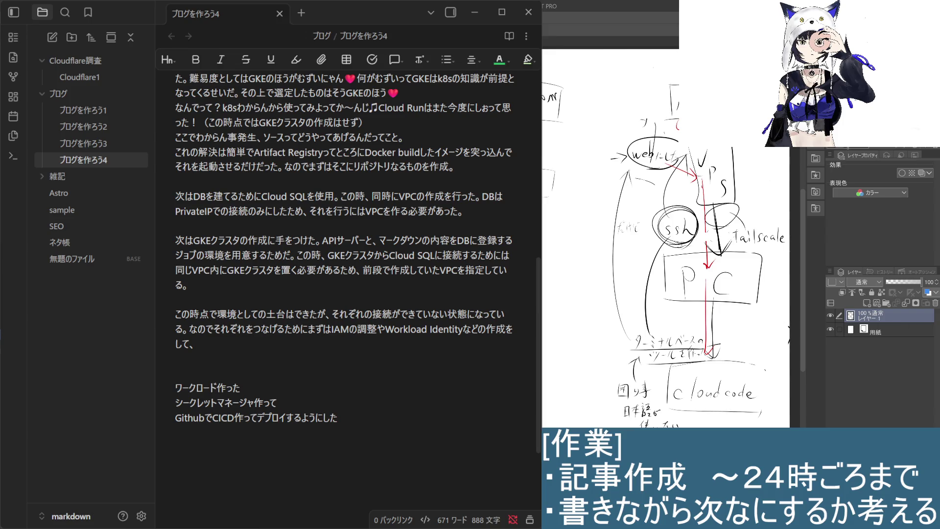
Step: Circle the tailscale label and erase the thin stray line below the ssh oval
{"action": "mouse_move", "coordinate": [724, 246]}
{"action": "left_mouse_down"}
{"action": "mouse_move", "coordinate": [747, 202]}
{"action": "mouse_move", "coordinate": [791, 259]}
{"action": "left_mouse_up"}
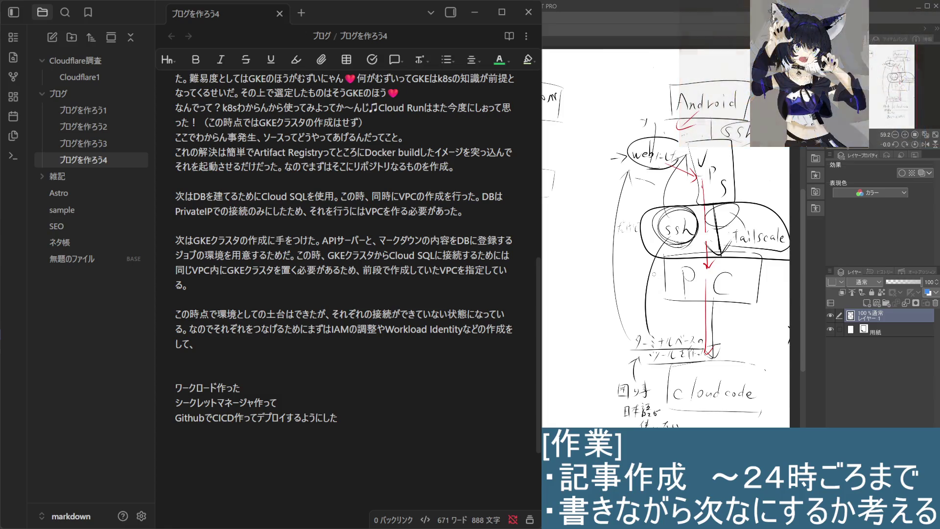
{"action": "left_click_drag", "start_coordinate": [660, 247], "coordinate": [649, 326]}
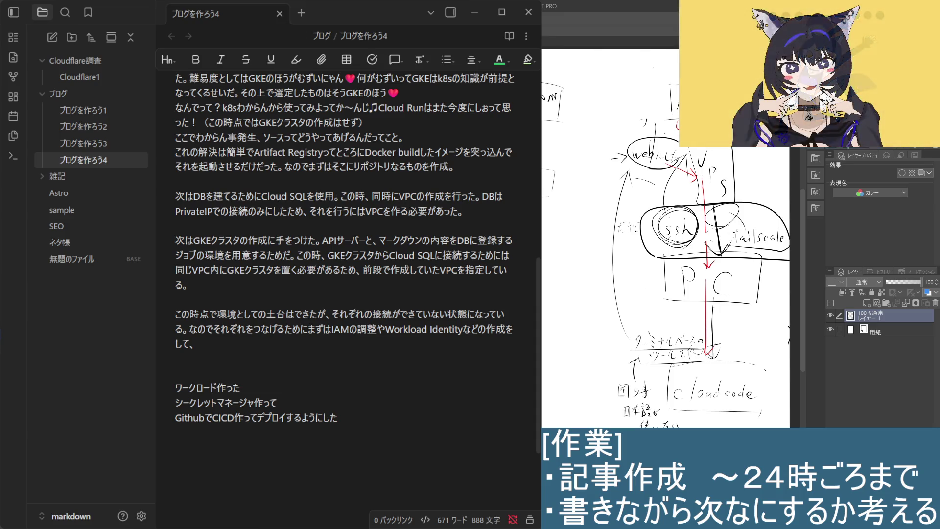
Step: Try erasing the web ellipse and writing a web label at left, undoing both attempts
{"action": "mouse_move", "coordinate": [638, 167]}
{"action": "left_mouse_down"}
{"action": "mouse_move", "coordinate": [632, 151]}
{"action": "mouse_move", "coordinate": [644, 138]}
{"action": "mouse_move", "coordinate": [622, 161]}
{"action": "mouse_move", "coordinate": [612, 159]}
{"action": "mouse_move", "coordinate": [644, 134]}
{"action": "mouse_move", "coordinate": [678, 159]}
{"action": "mouse_move", "coordinate": [660, 170]}
{"action": "mouse_move", "coordinate": [694, 170]}
{"action": "left_mouse_up"}
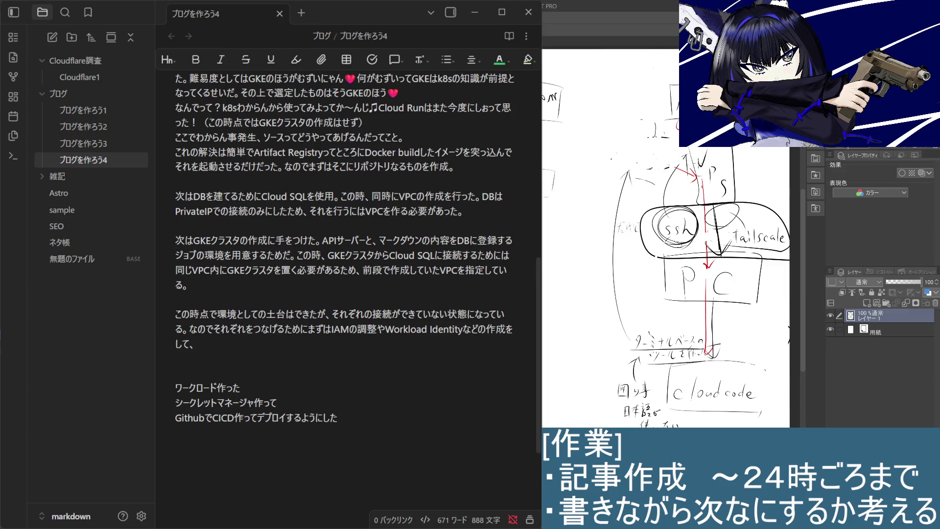
{"action": "key", "text": "ctrl+z"}
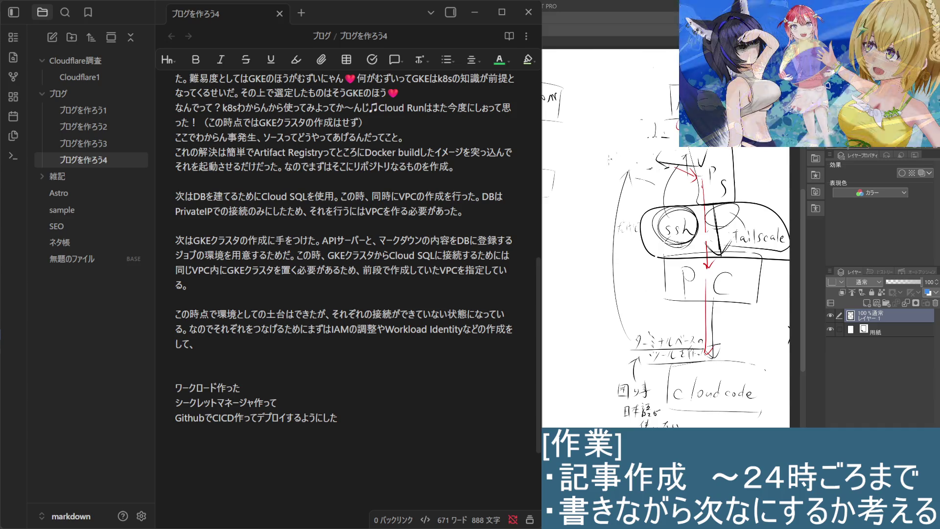
{"action": "left_click_drag", "start_coordinate": [588, 158], "coordinate": [597, 163]}
{"action": "left_click_drag", "start_coordinate": [598, 161], "coordinate": [610, 160]}
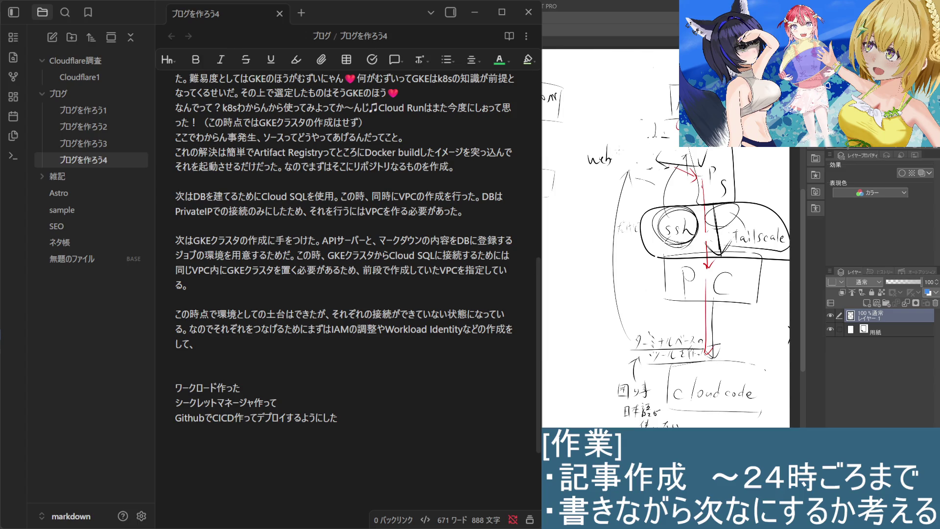
{"action": "key", "text": "ctrl+z"}
{"action": "key", "text": "ctrl+z"}
{"action": "key", "text": "ctrl+z"}
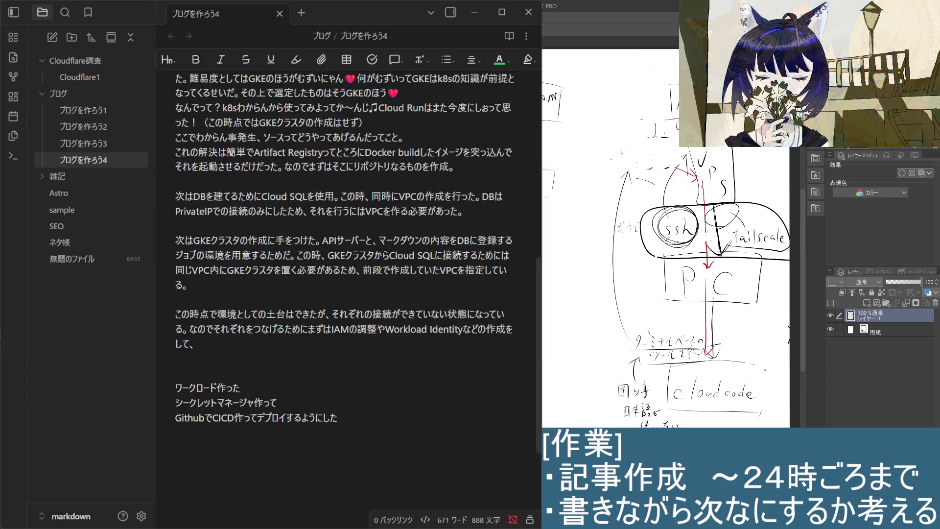
Step: Relabel the top box VPS with webフロン beneath it, and remove stray strokes near it and Android
{"action": "mouse_move", "coordinate": [709, 166]}
{"action": "left_mouse_down"}
{"action": "mouse_move", "coordinate": [724, 196]}
{"action": "mouse_move", "coordinate": [710, 186]}
{"action": "left_mouse_up"}
{"action": "left_click_drag", "start_coordinate": [708, 148], "coordinate": [710, 169]}
{"action": "left_click_drag", "start_coordinate": [723, 150], "coordinate": [707, 195]}
{"action": "left_click_drag", "start_coordinate": [706, 189], "coordinate": [738, 183]}
{"action": "mouse_move", "coordinate": [736, 189]}
{"action": "left_mouse_down"}
{"action": "mouse_move", "coordinate": [744, 181]}
{"action": "mouse_move", "coordinate": [734, 179]}
{"action": "mouse_move", "coordinate": [734, 202]}
{"action": "left_mouse_up"}
{"action": "left_click_drag", "start_coordinate": [733, 158], "coordinate": [705, 202]}
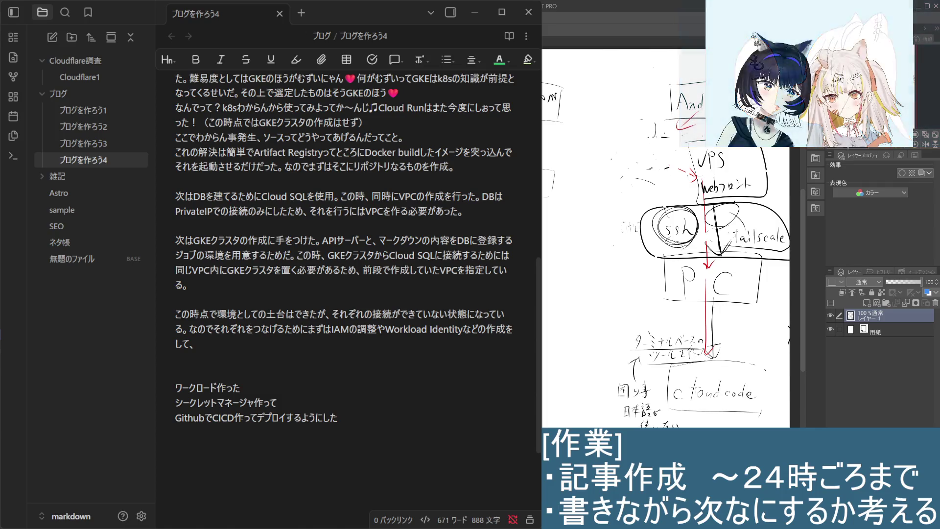
{"action": "key", "text": "ctrl+z"}
{"action": "key", "text": "ctrl+z"}
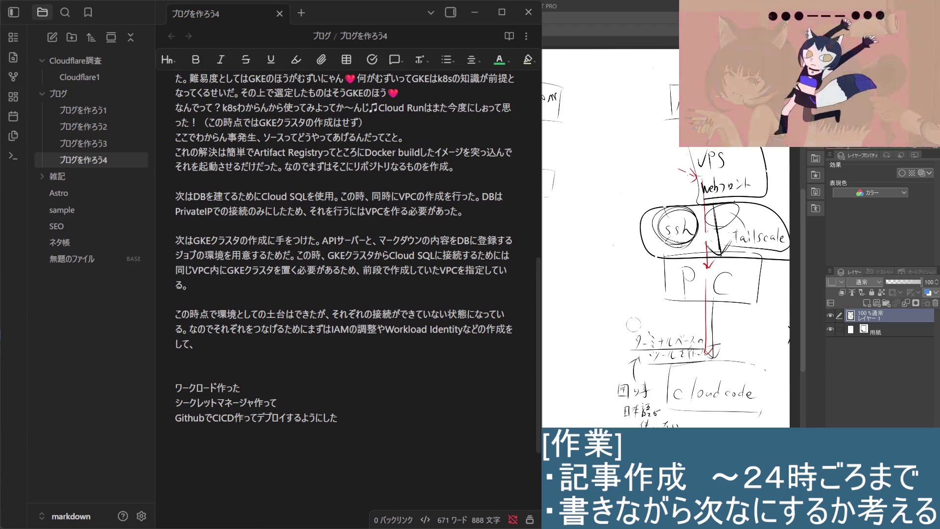
Step: Lasso the terminal-tool and Japanese-input notes and shift them up-left, away from the cloudcode box
{"action": "left_click_drag", "start_coordinate": [621, 324], "coordinate": [705, 324]}
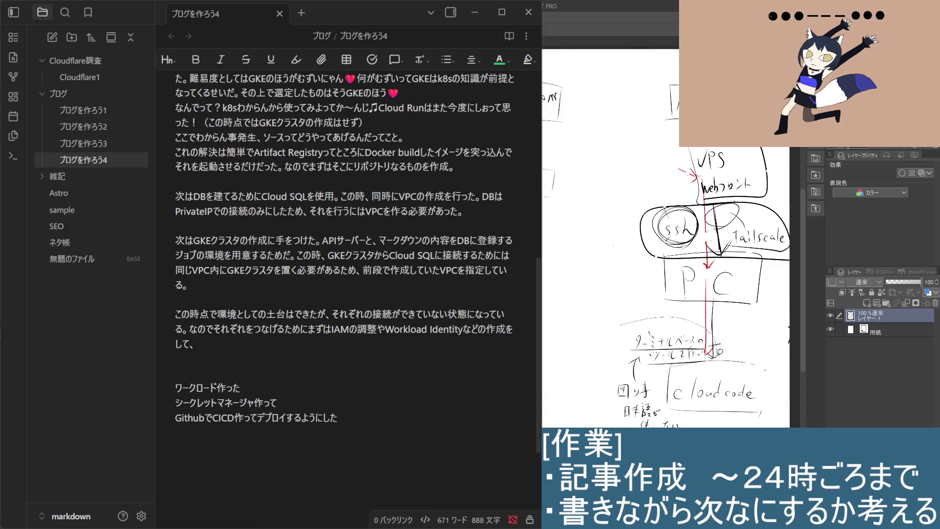
{"action": "left_click_drag", "start_coordinate": [664, 365], "coordinate": [708, 424]}
{"action": "mouse_move", "coordinate": [597, 426]}
{"action": "left_mouse_down"}
{"action": "mouse_move", "coordinate": [599, 383]}
{"action": "mouse_move", "coordinate": [669, 320]}
{"action": "mouse_move", "coordinate": [597, 320]}
{"action": "left_mouse_up"}
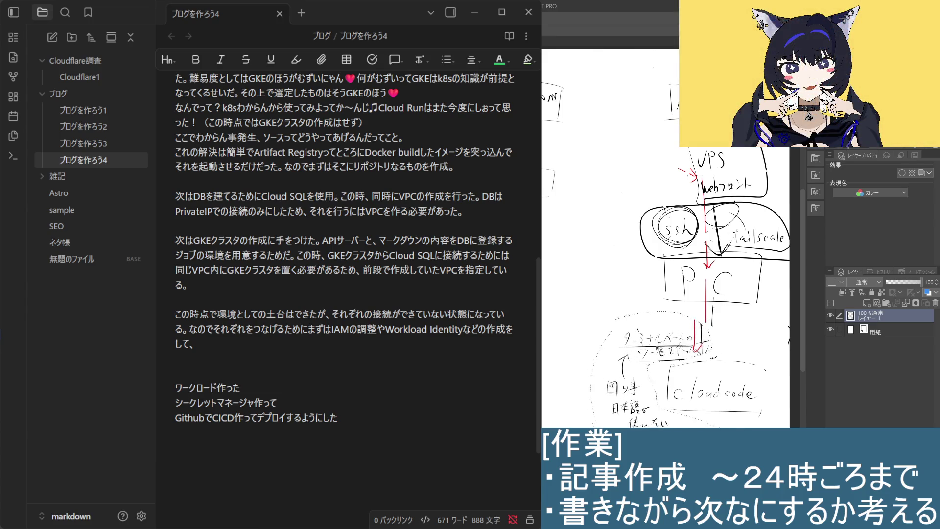
{"action": "key", "text": "ctrl+d"}
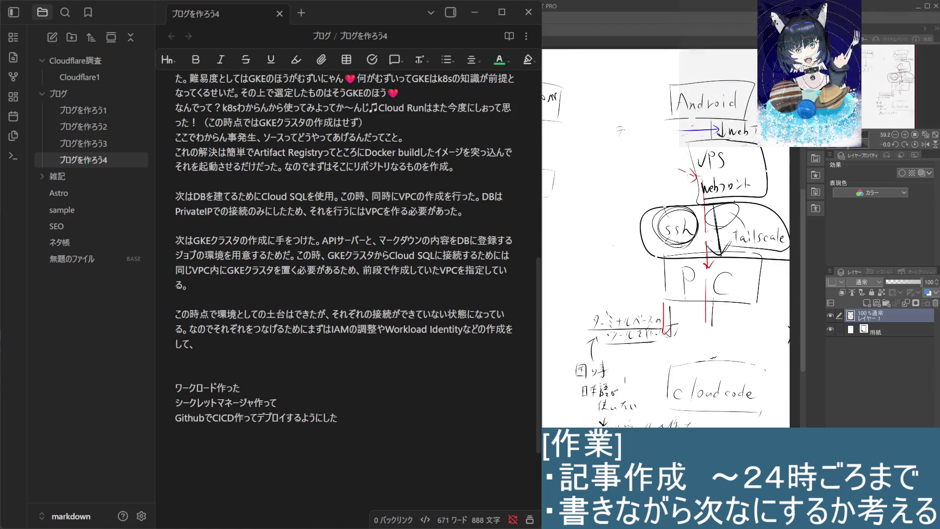
Step: Write 'web' left of the Android-to-VPS arrow, undoing a mis-written first attempt
{"action": "left_click_drag", "start_coordinate": [633, 128], "coordinate": [636, 137]}
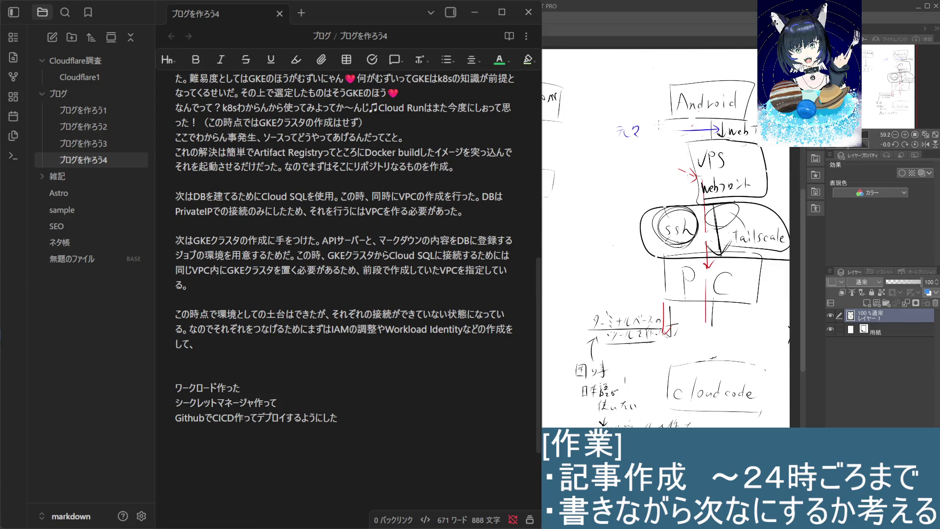
{"action": "left_click_drag", "start_coordinate": [638, 129], "coordinate": [642, 137]}
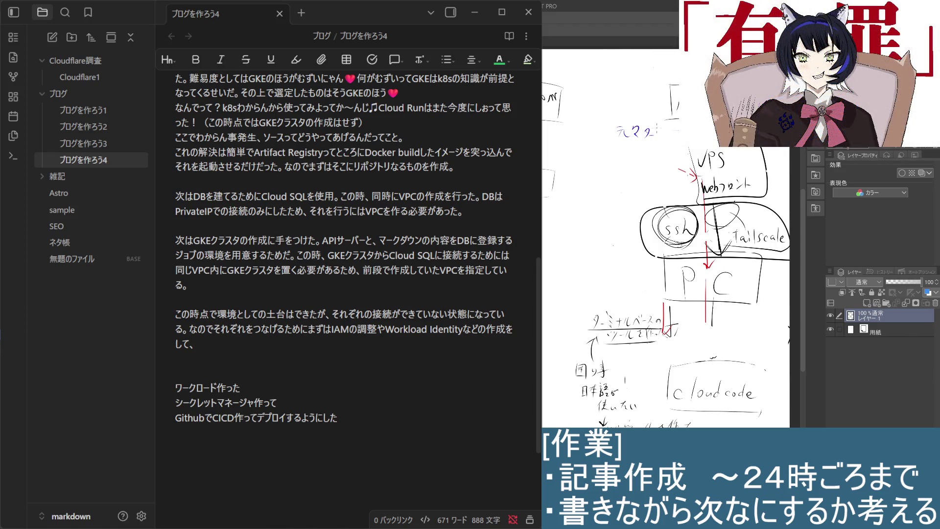
{"action": "left_click_drag", "start_coordinate": [663, 129], "coordinate": [661, 137]}
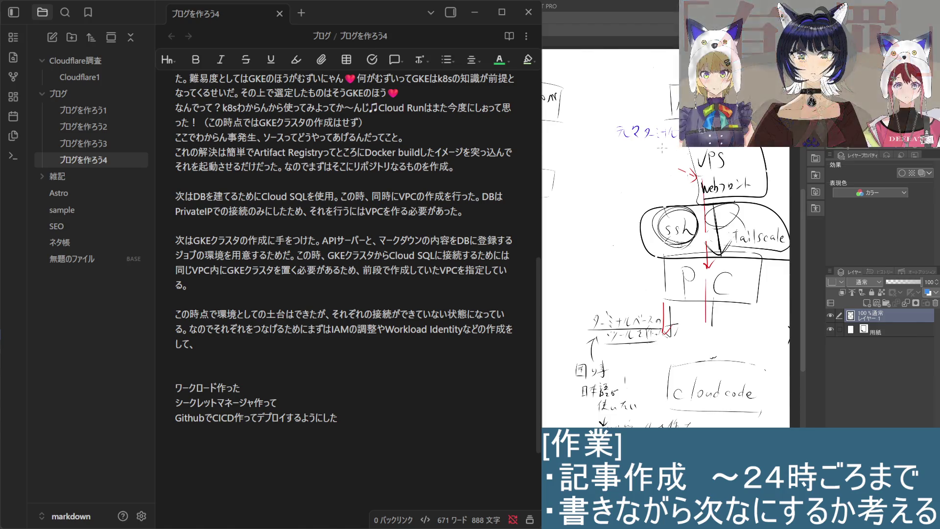
{"action": "left_click_drag", "start_coordinate": [673, 143], "coordinate": [680, 149]}
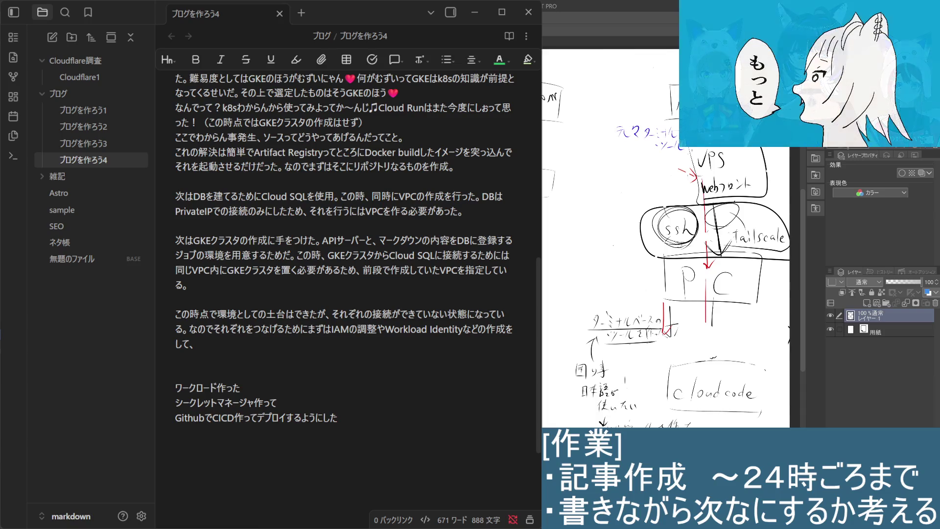
{"action": "key", "text": "ctrl+z"}
{"action": "key", "text": "ctrl+z"}
{"action": "key", "text": "ctrl+z"}
{"action": "key", "text": "ctrl+z"}
{"action": "key", "text": "ctrl+z"}
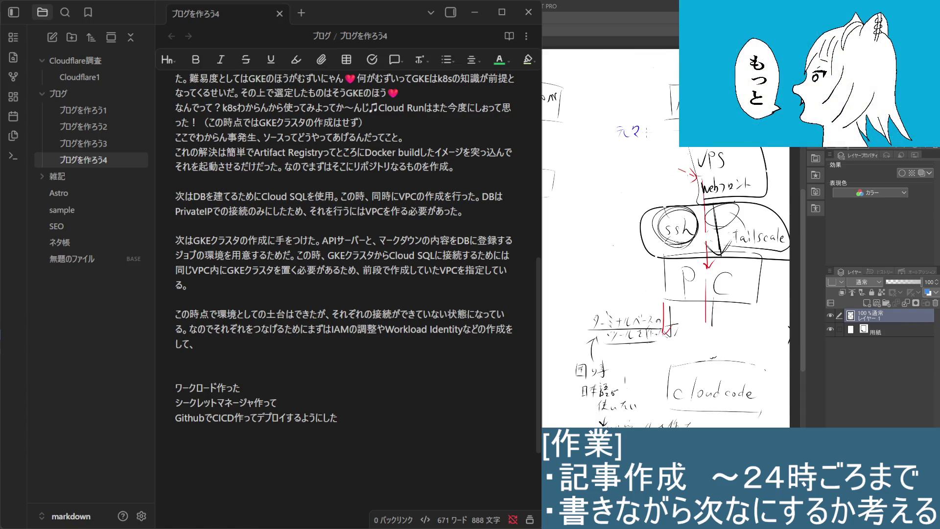
{"action": "left_click_drag", "start_coordinate": [644, 130], "coordinate": [657, 135]}
{"action": "left_click_drag", "start_coordinate": [657, 127], "coordinate": [669, 136]}
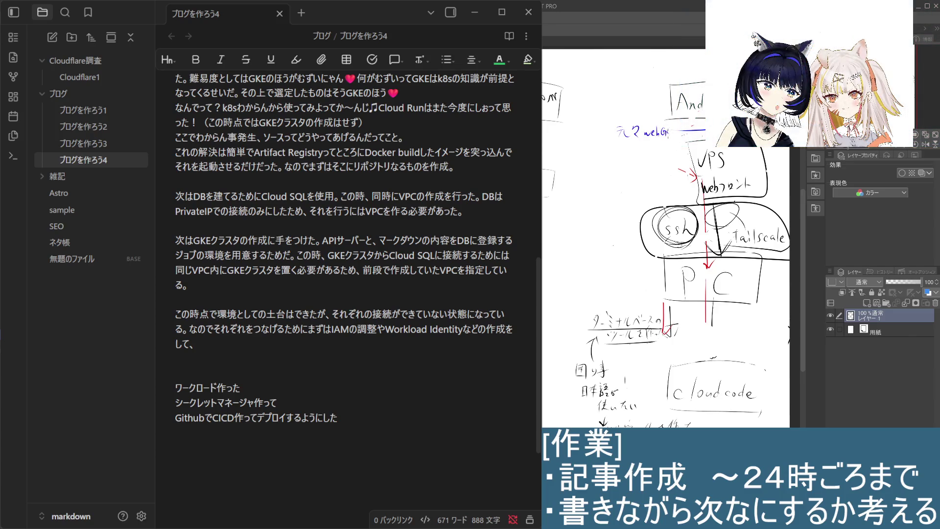